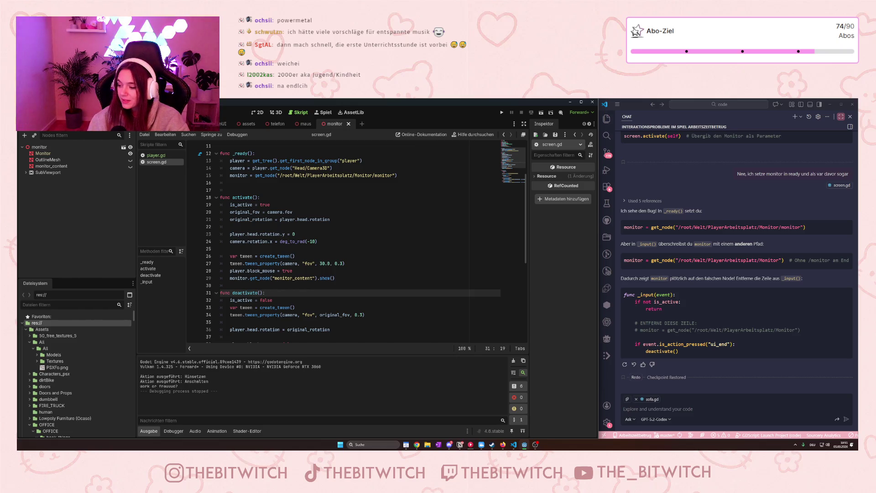
Run the office game from the screen.gd script with F5 to test it.
click(414, 314)
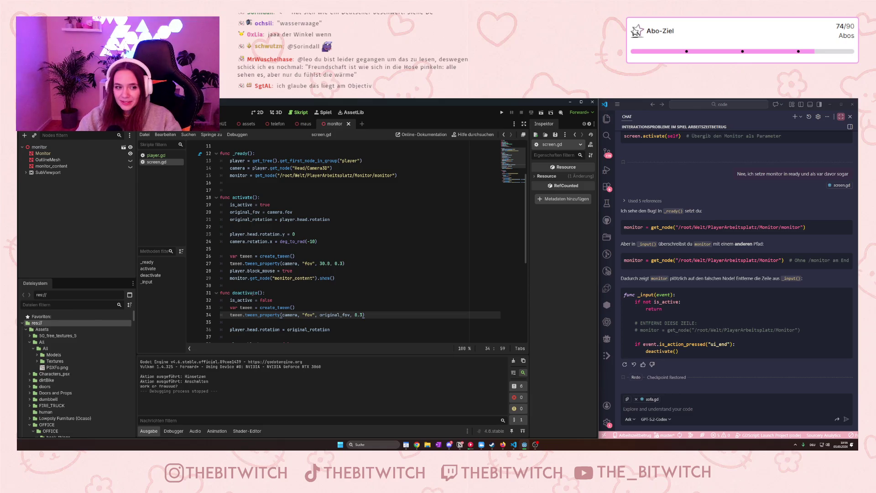
click(385, 224)
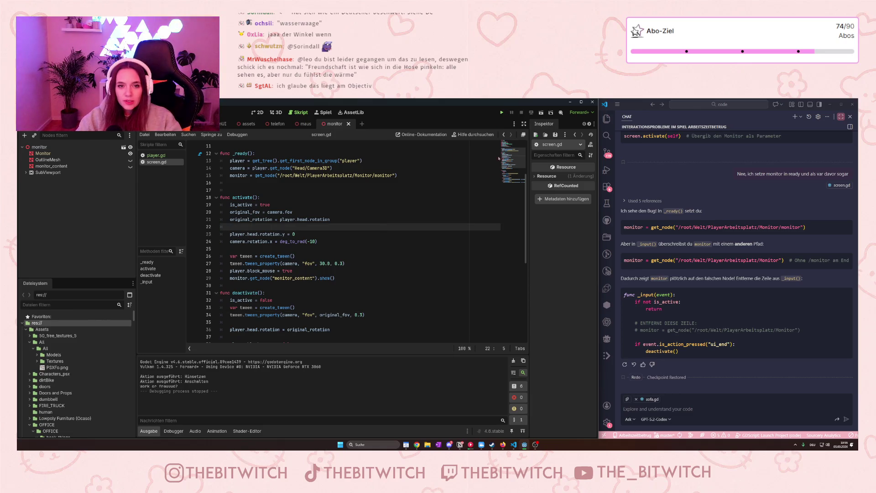
key(F5)
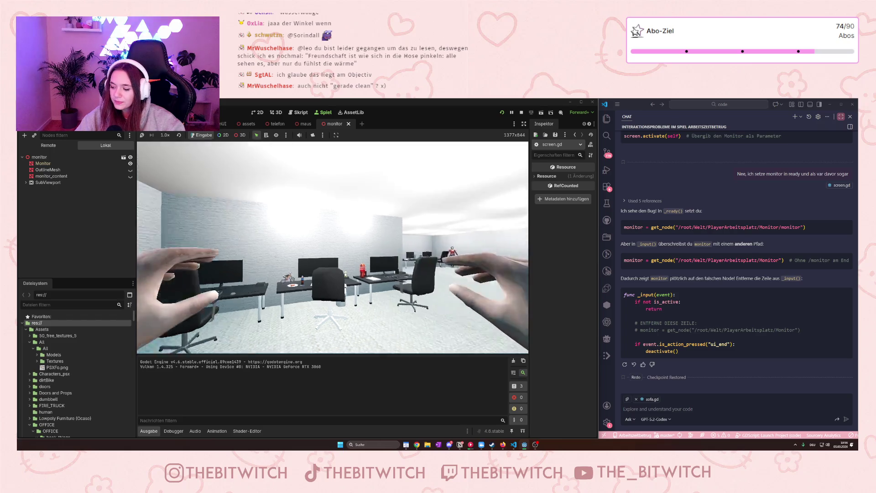
Walk to the office desk, sit down and switch on the monitor for its close-up view.
mouse_move(333, 248)
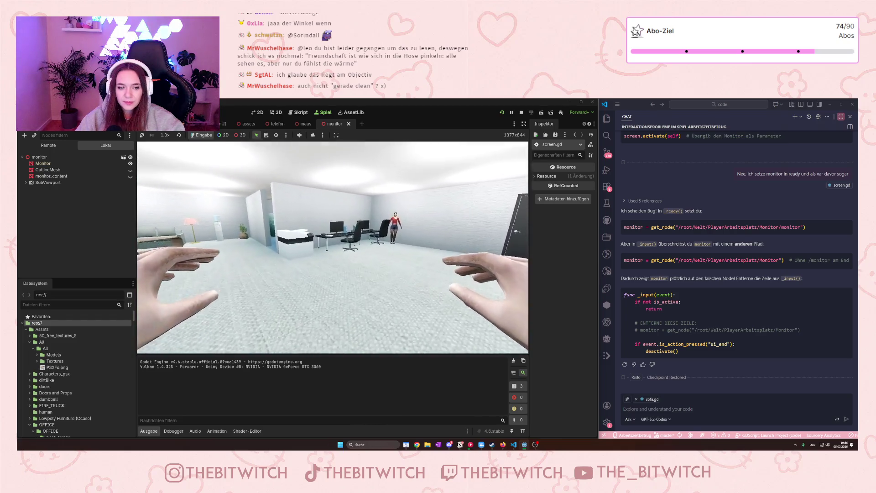
key(w)
key(e)
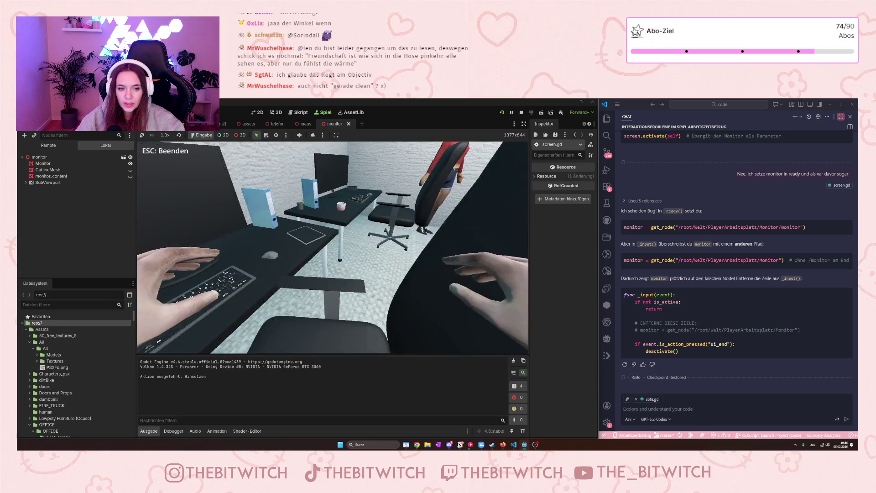
key(e)
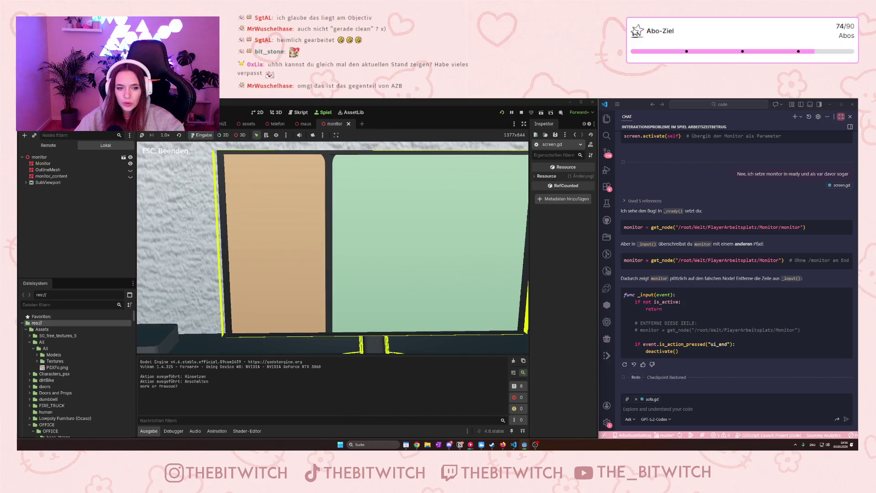
Leave the monitor view and trigger the Defekt action at the next desk.
key(Escape)
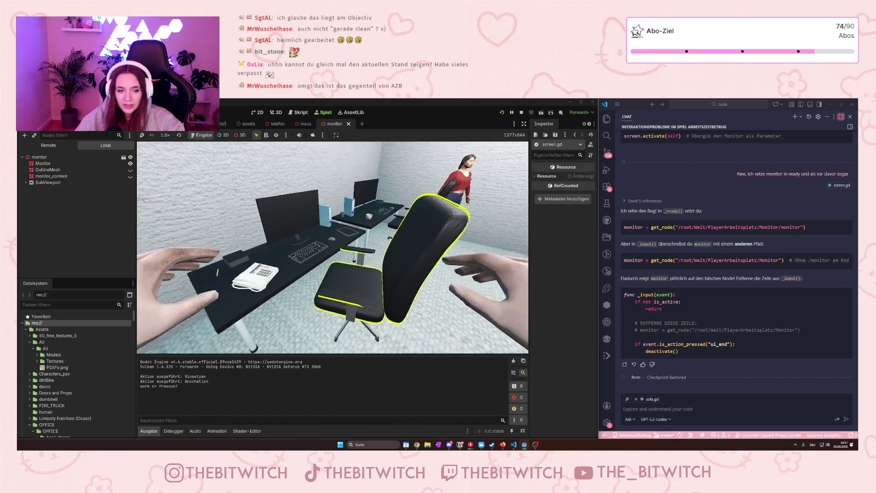
key(w)
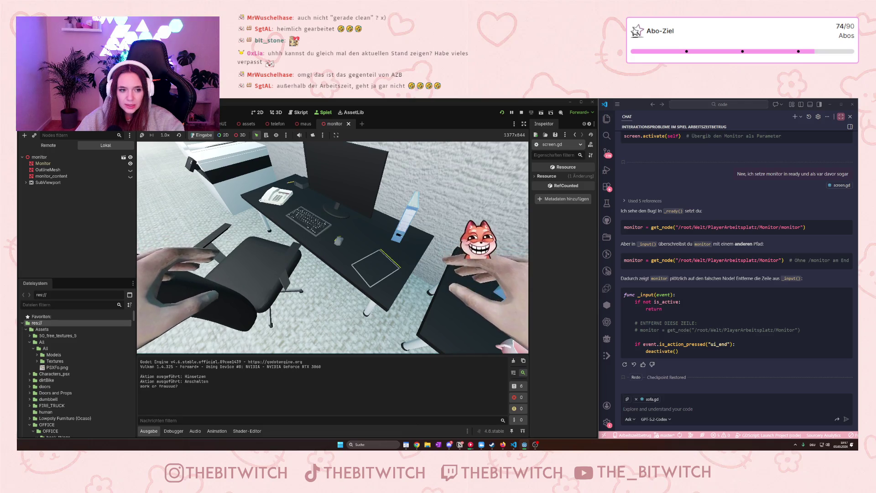
key(e)
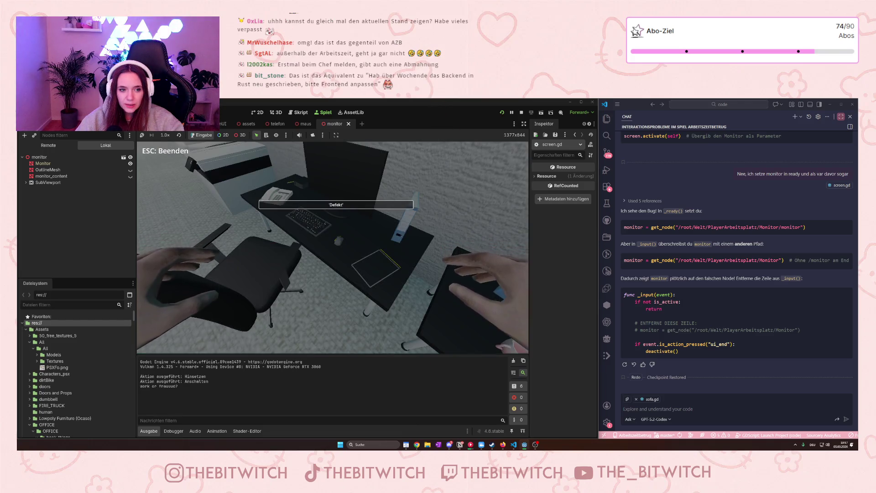
key(e)
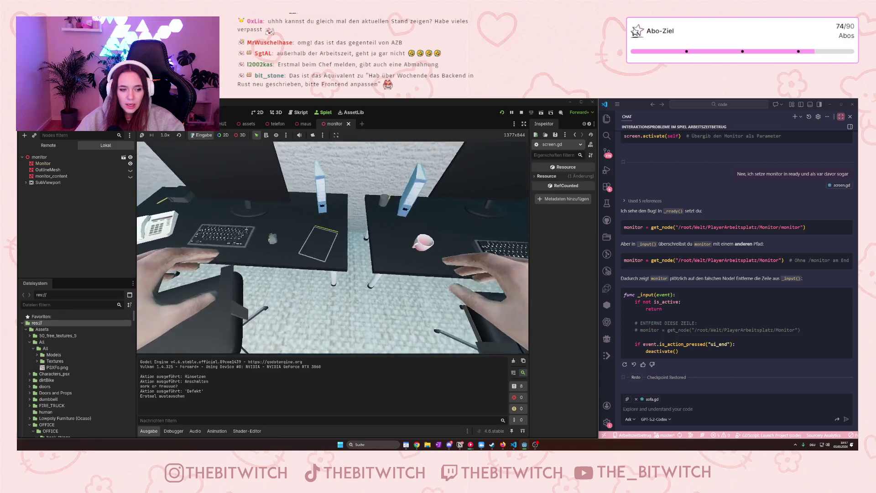
Trigger the Daddeln action at the second desk, then the Toilettenpause at the door.
key(e)
key(e)
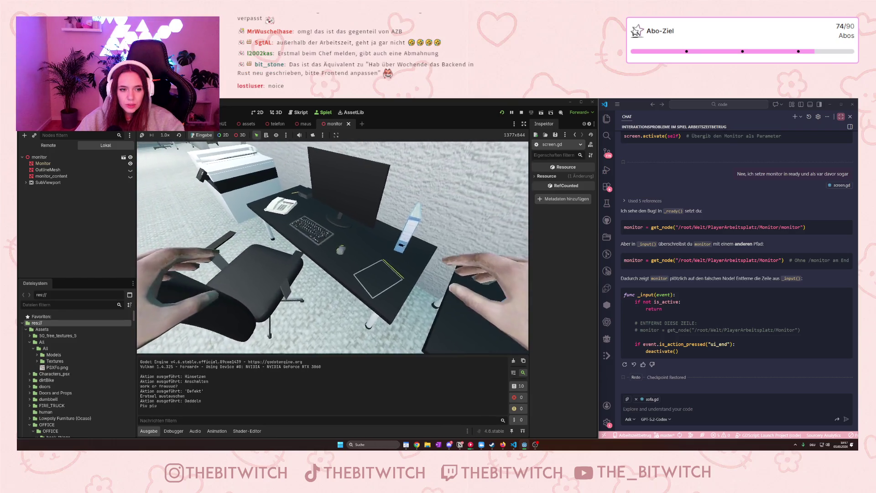
key(e)
key(e)
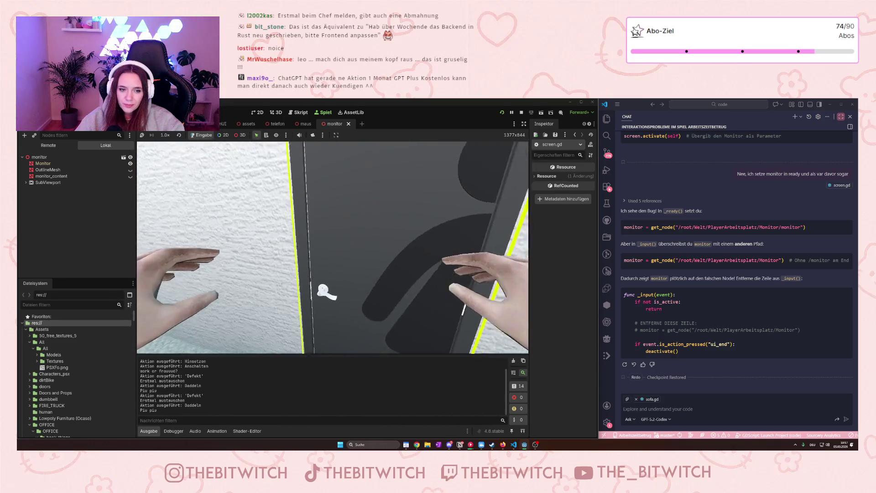
key(e)
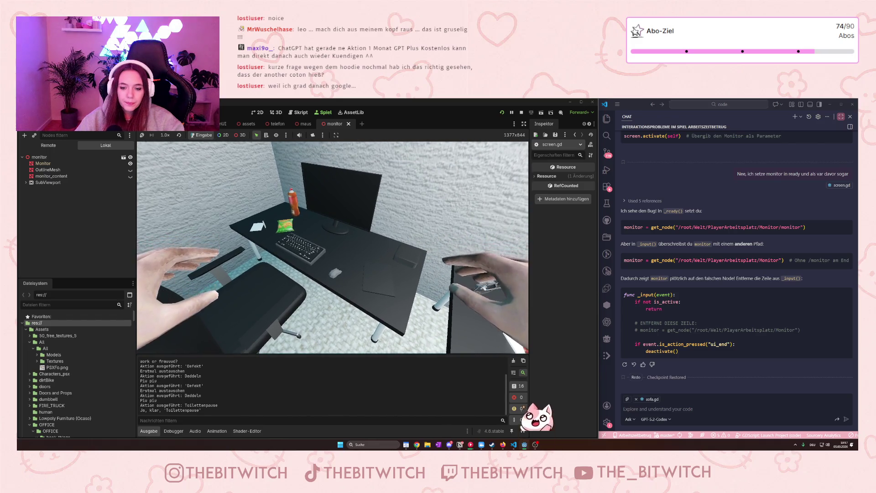
Walk over to the desk with the pizza and read the book there in Lesen mode.
key(s)
key(a)
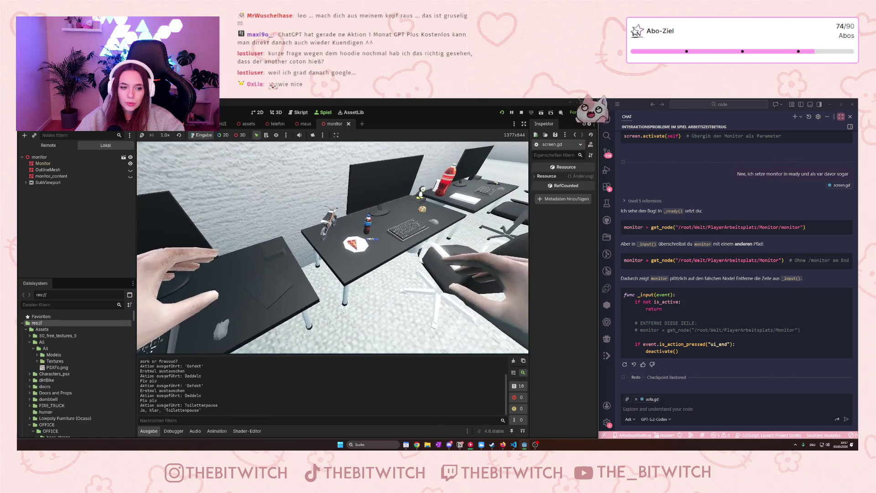
key(s)
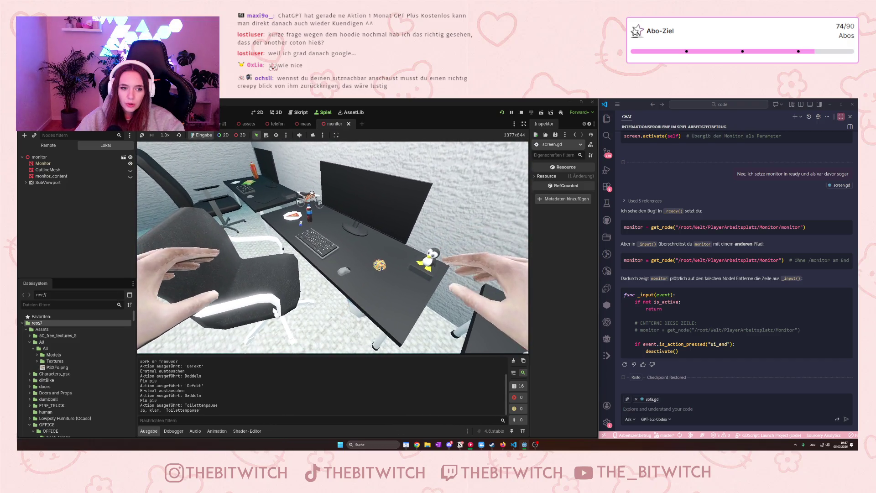
key(s)
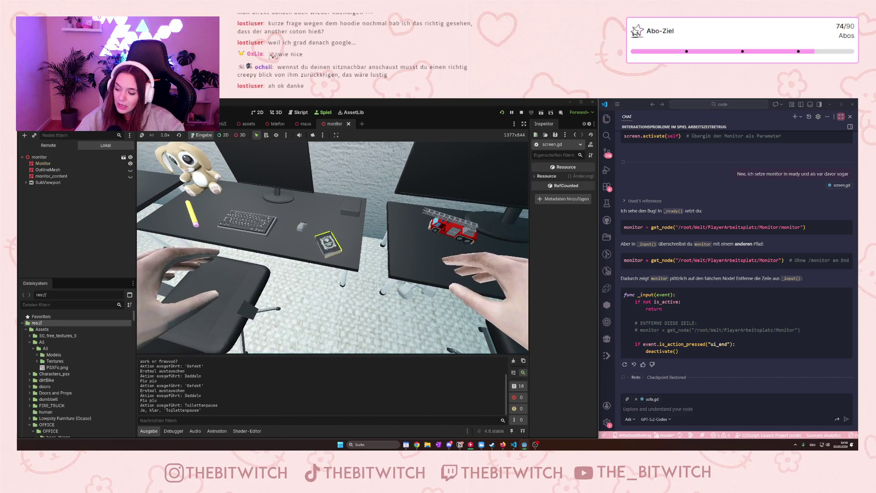
key(e)
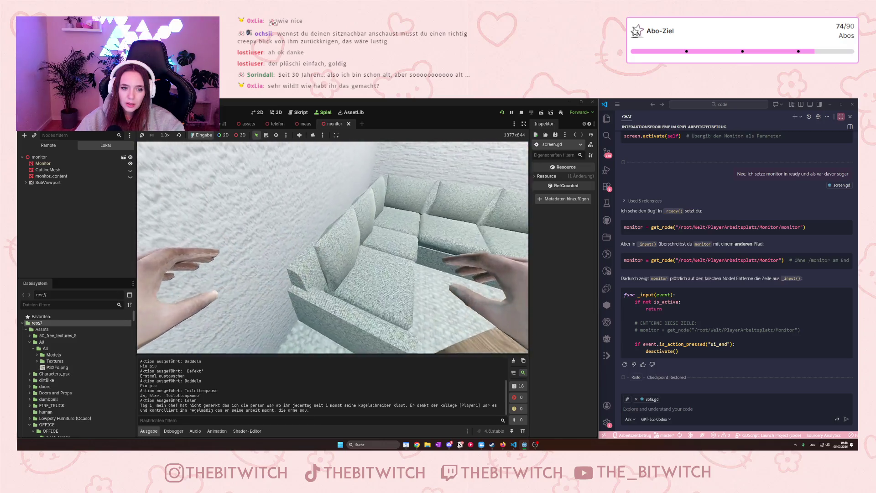
Fire the Schlafen sleep action on the sofa, then walk back to the monitor desk.
key(e)
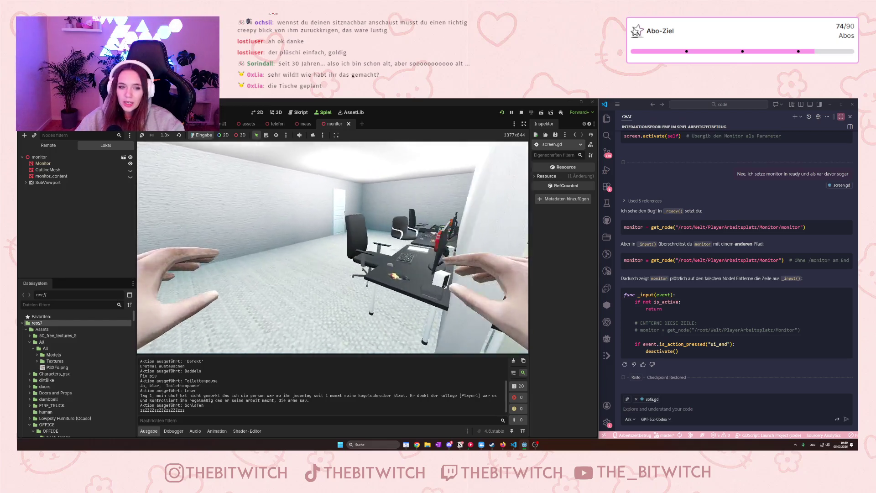
key(w)
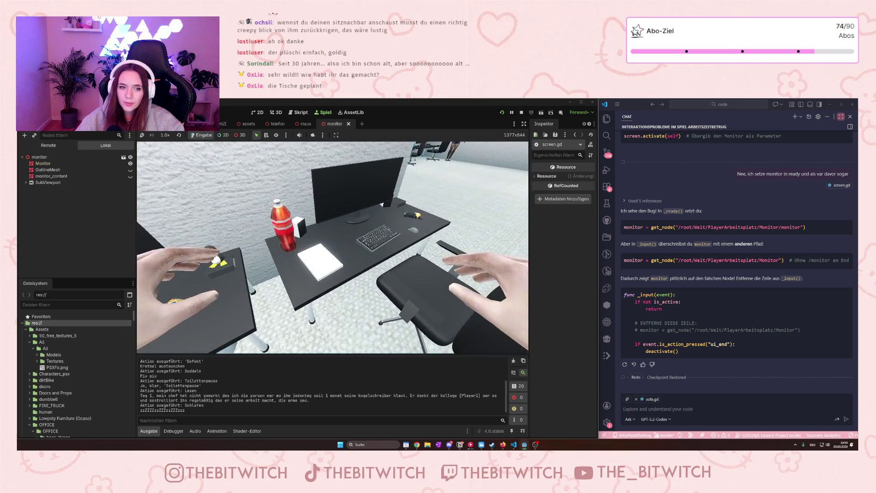
key(s)
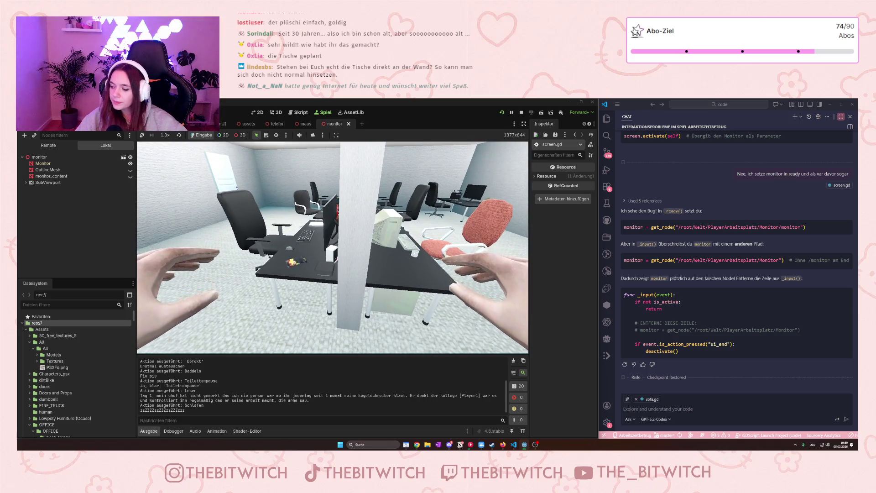
Walk up to the colleague by the monitor desk, then back away toward the desks.
key(w)
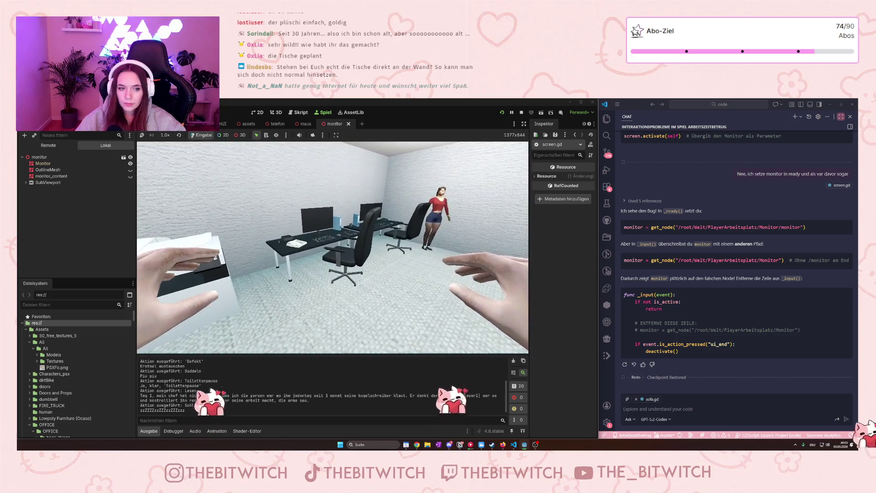
key(w)
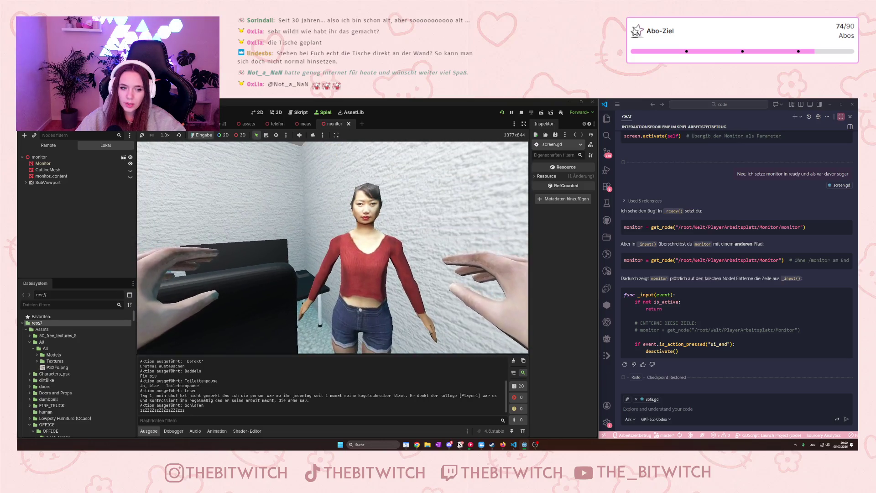
key(w)
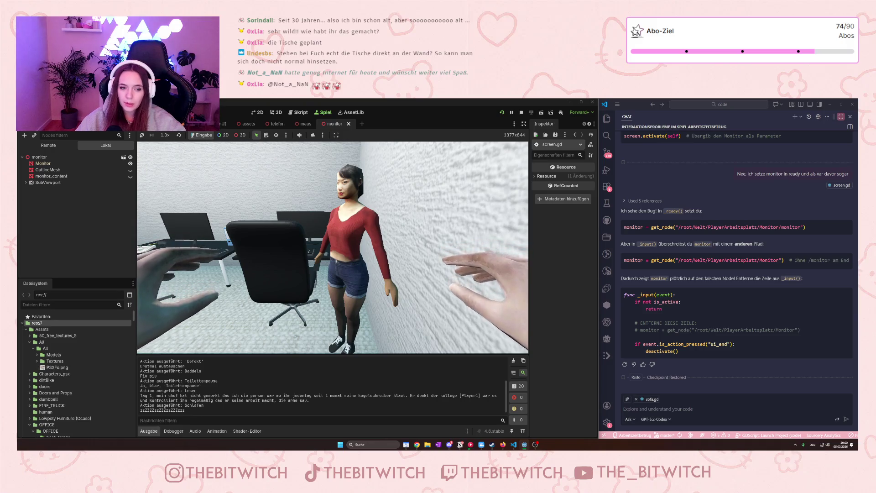
key(w)
key(w)
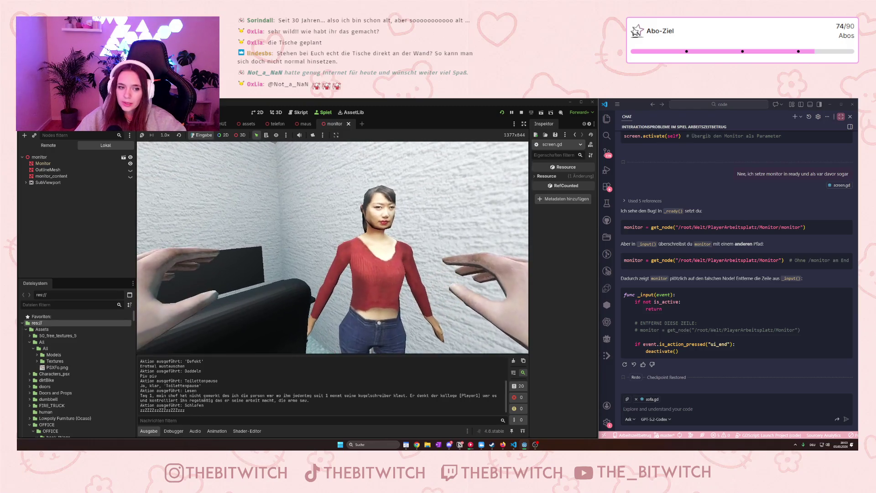
key(w)
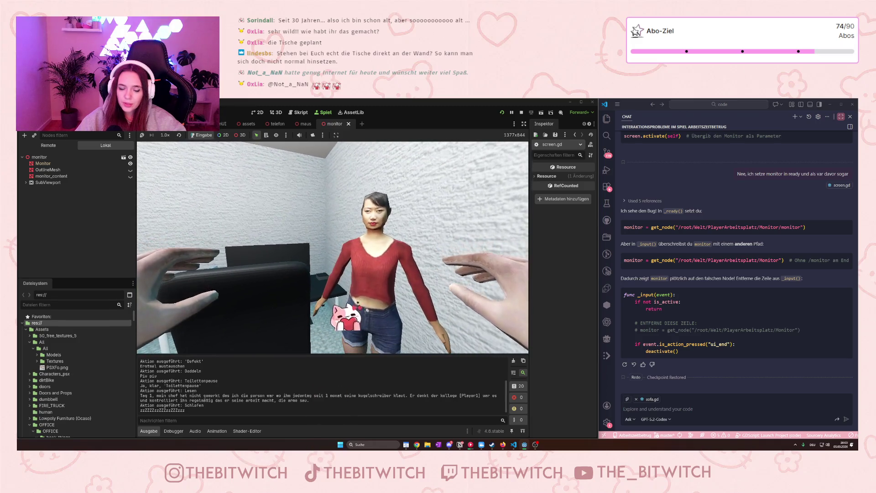
key(s)
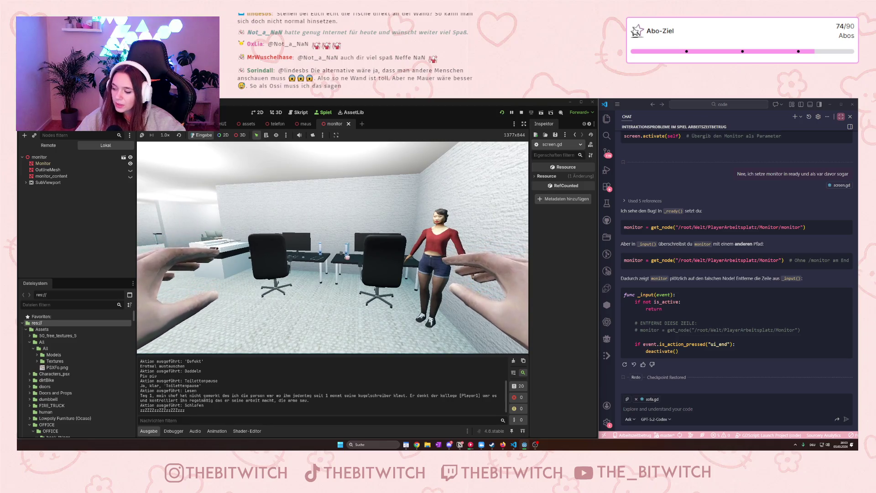
Walk past the chairs and partitions into the lounge, then stop the running game.
key(w)
key(w)
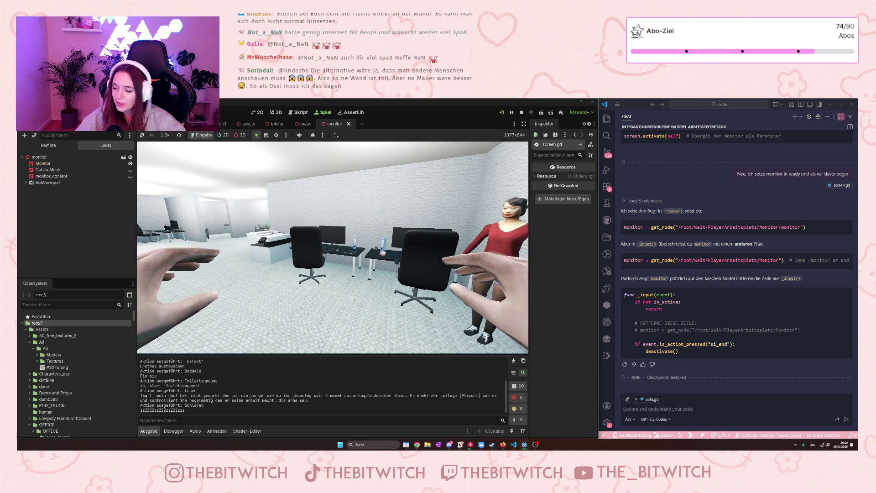
key(w)
mouse_move(333, 247)
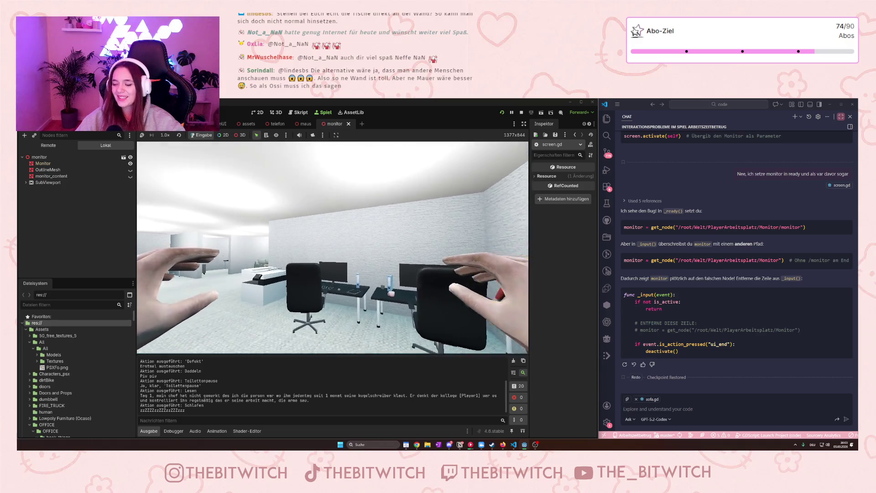
key(w)
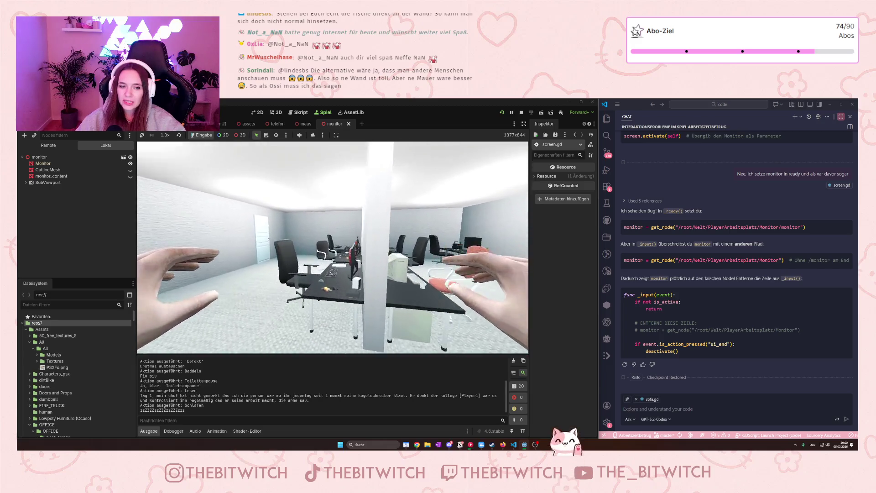
key(w)
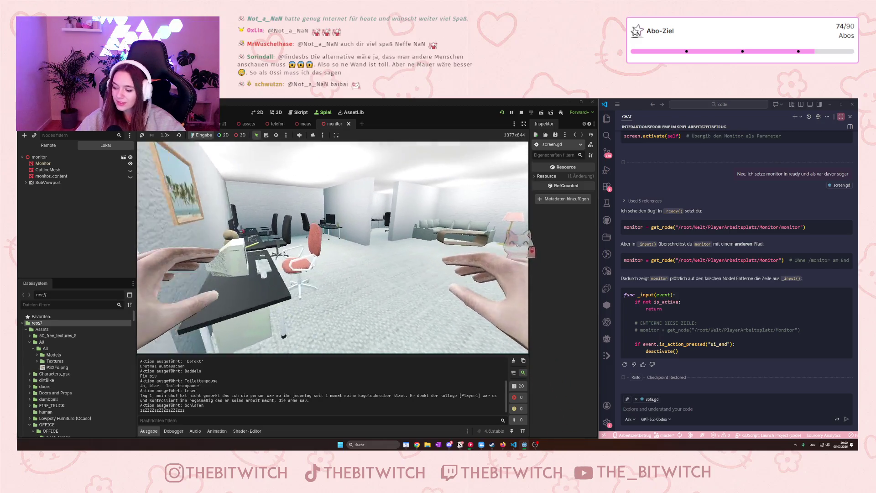
key(w)
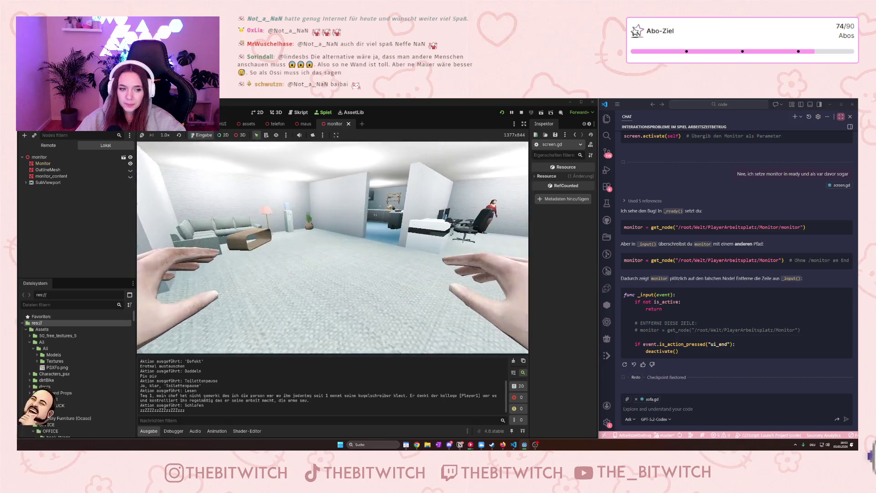
key(w)
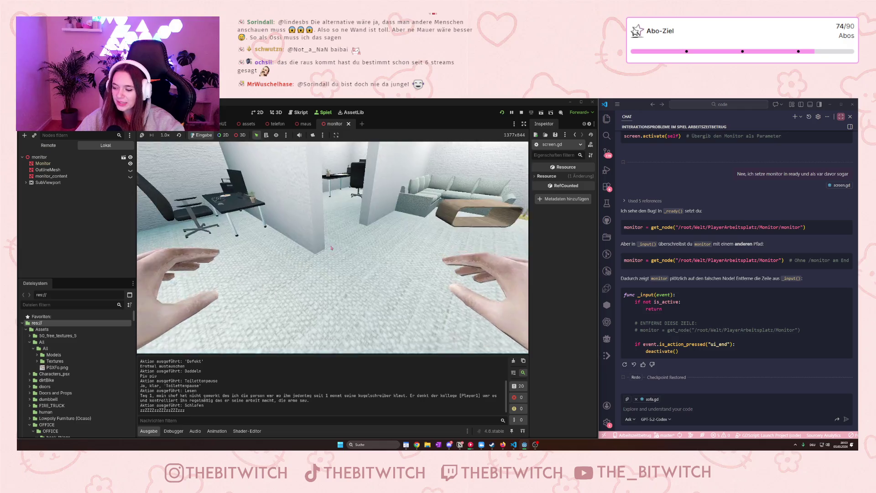
mouse_move(508, 149)
click(521, 112)
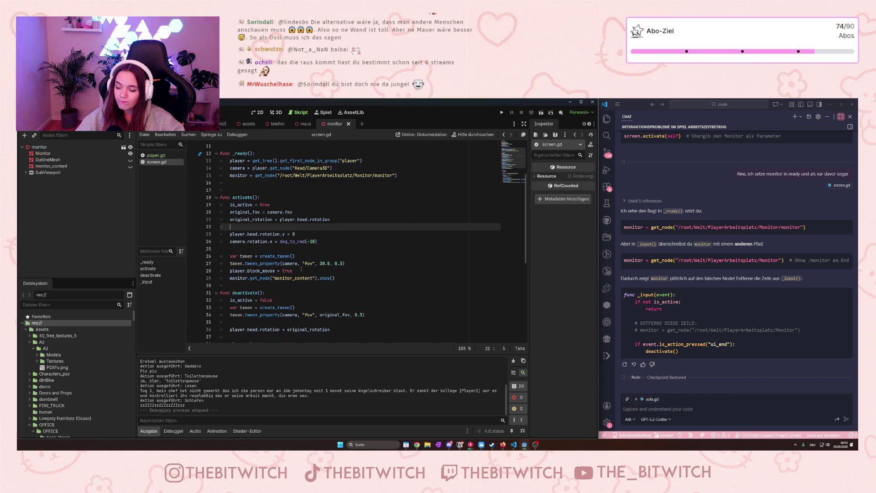
Scroll screen.gd down to the activate and deactivate functions, then focus the assistant's chat box.
scroll(280, 238, down, 2)
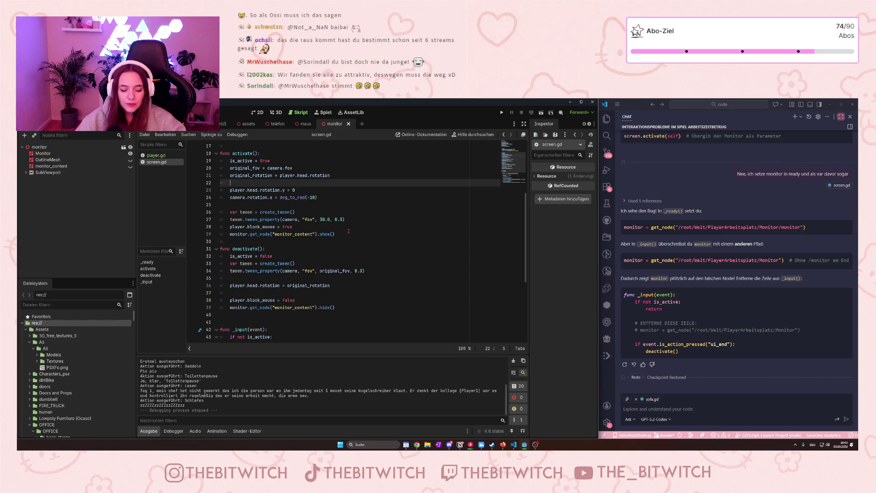
click(668, 409)
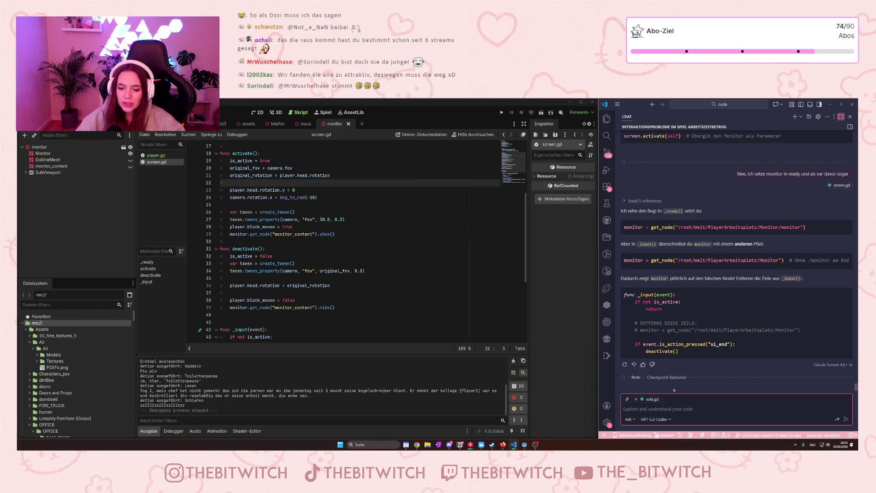
Ask the chat assistant how to add a mouse-navigable in-game pointer, then open a new Firefox tab.
text(Wie k)
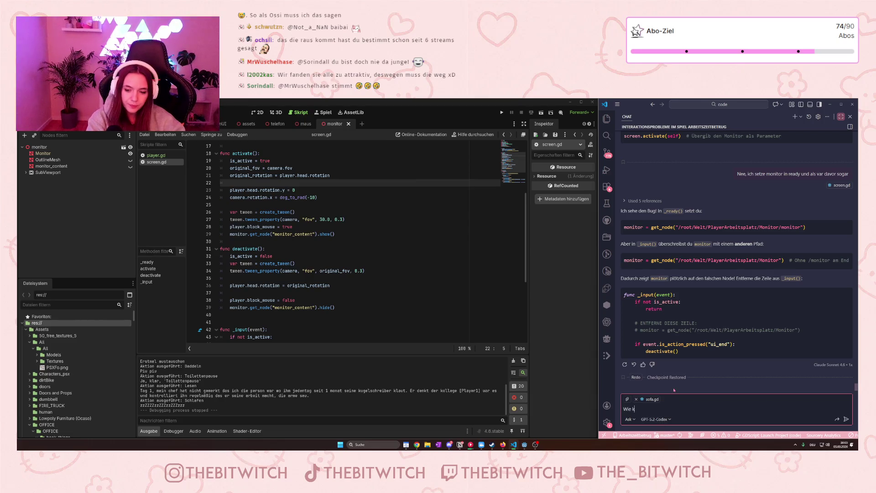
text(önnte man)
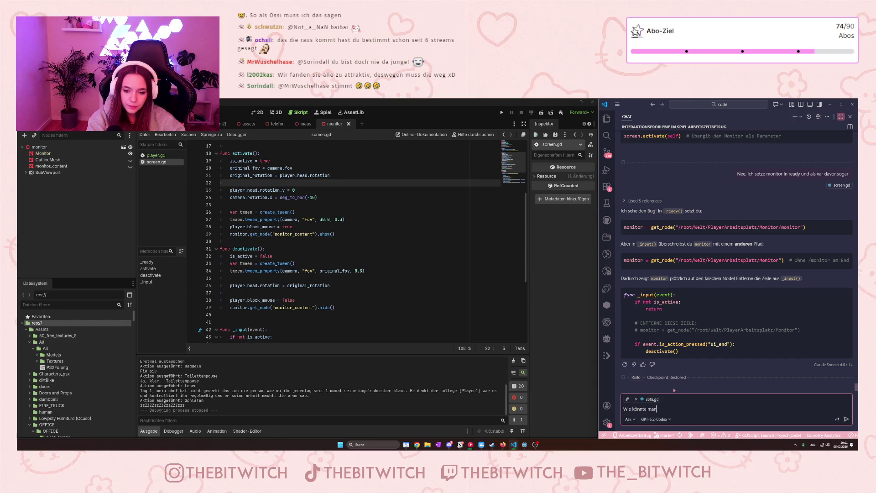
text( einen Maus)
text(zeig)
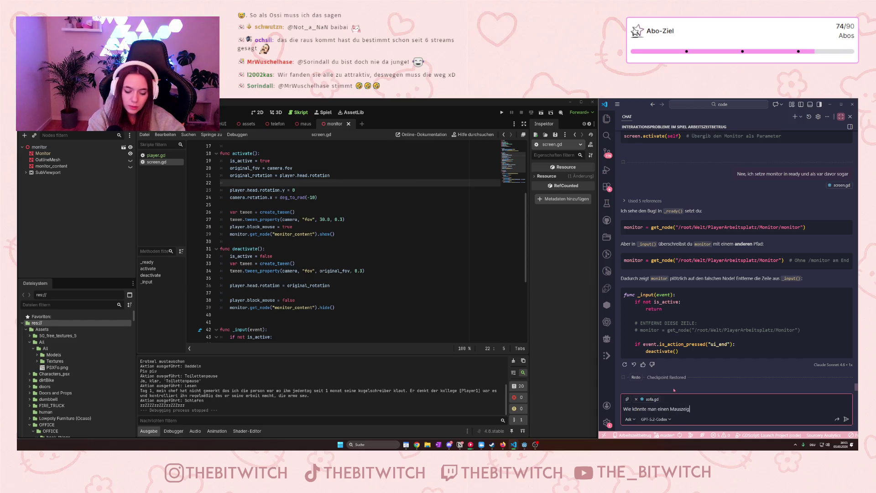
text(en  e)
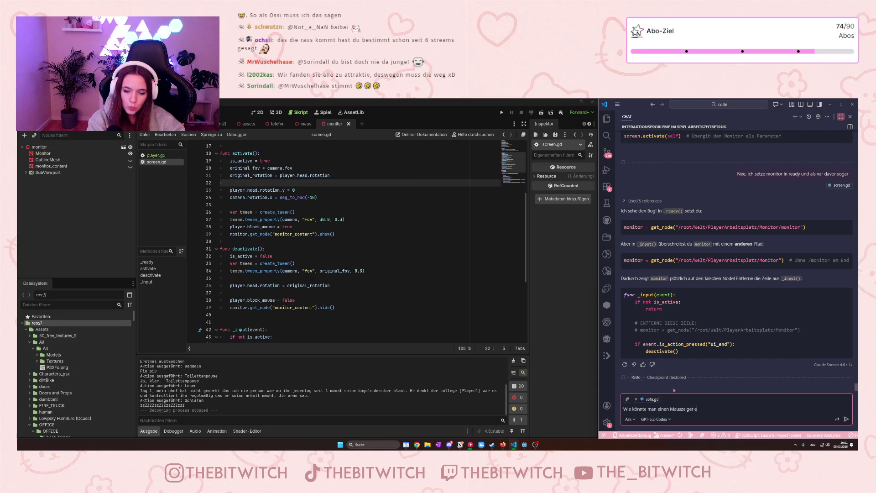
text(inbauden)
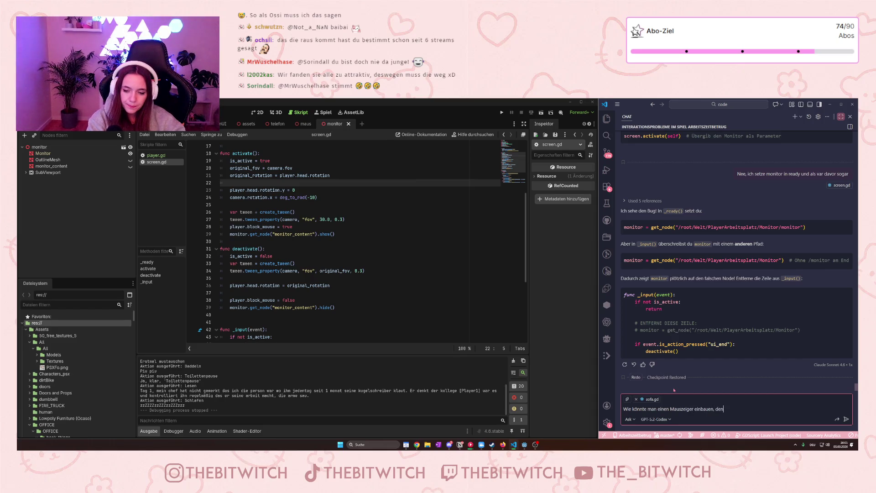
text( manit )
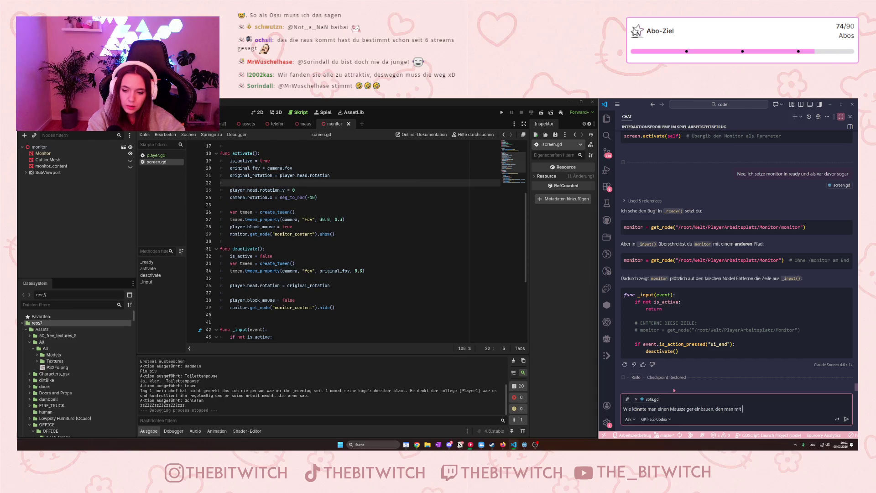
text(der maus auch)
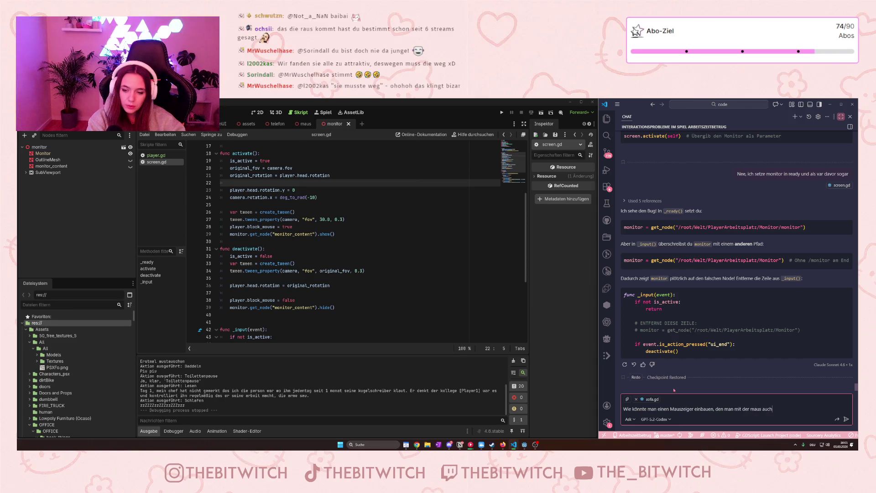
text( navigieren kann?)
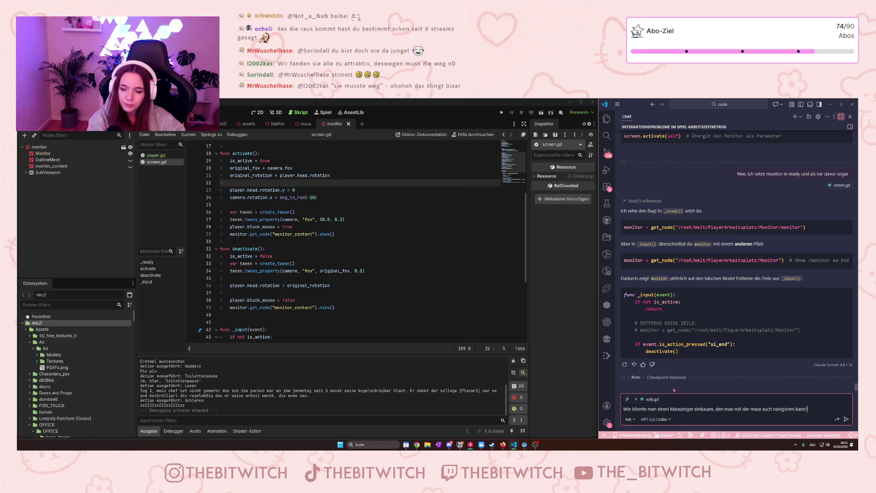
key(Return)
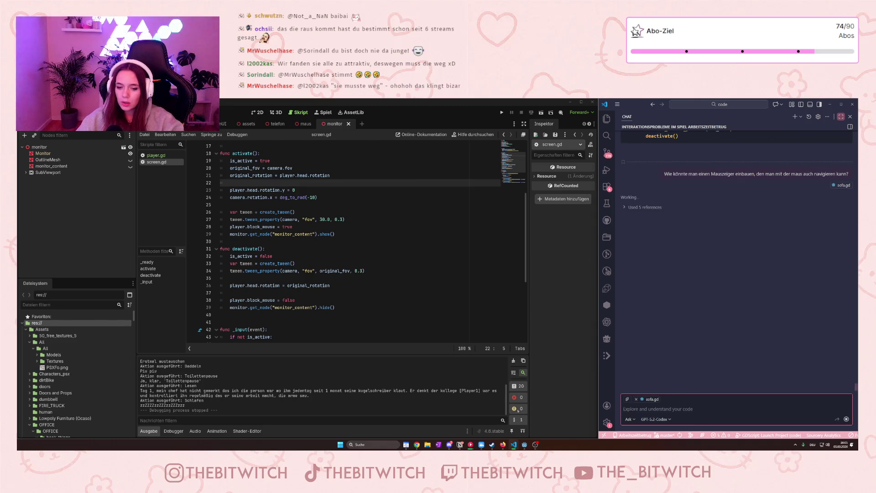
click(503, 445)
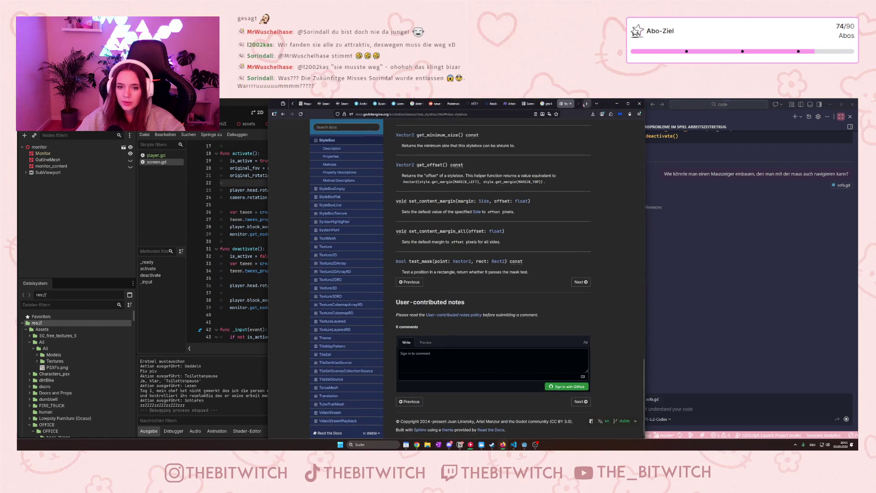
click(587, 103)
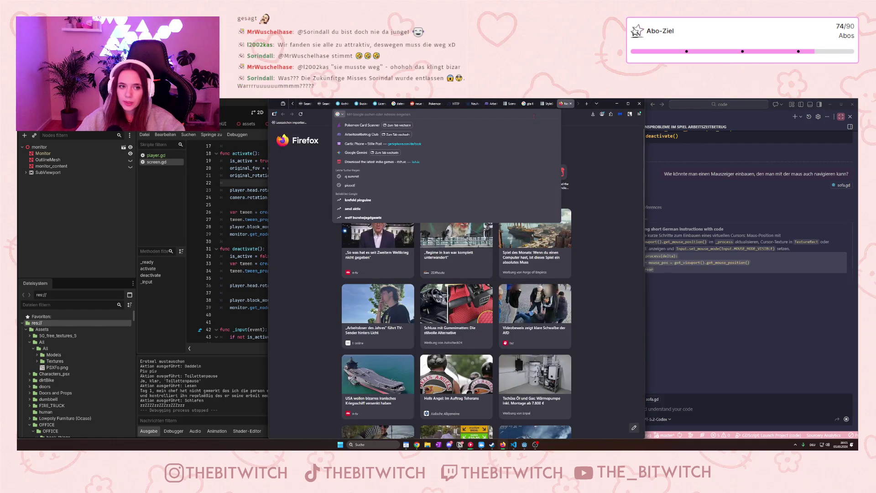
Load itch.io and browse its Game assets section.
text(as)
key(BackSpace)
key(BackSpace)
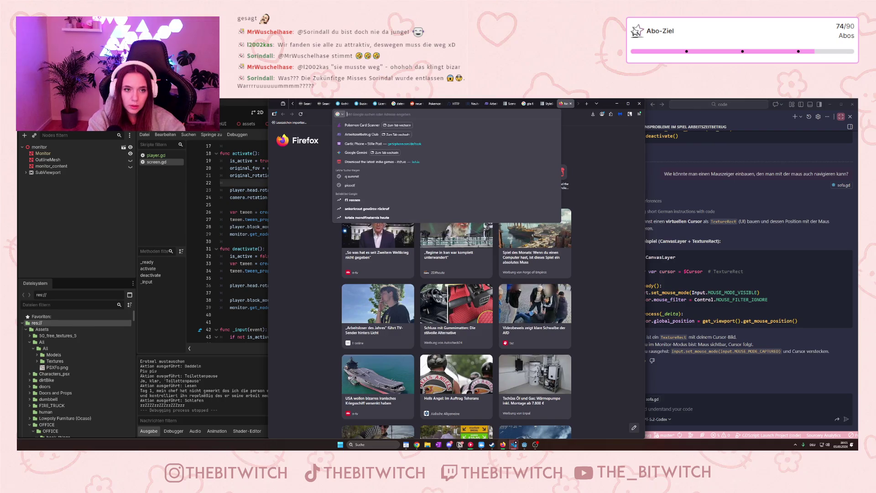
text(itch.io)
key(Return)
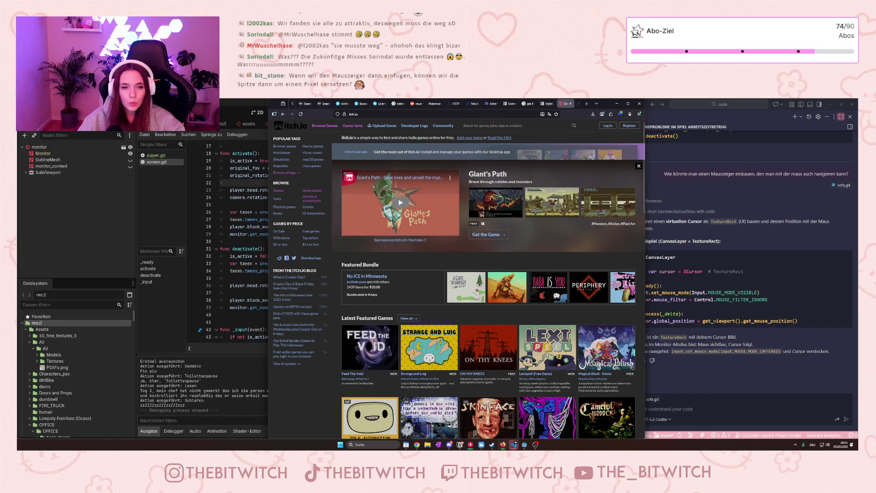
click(320, 193)
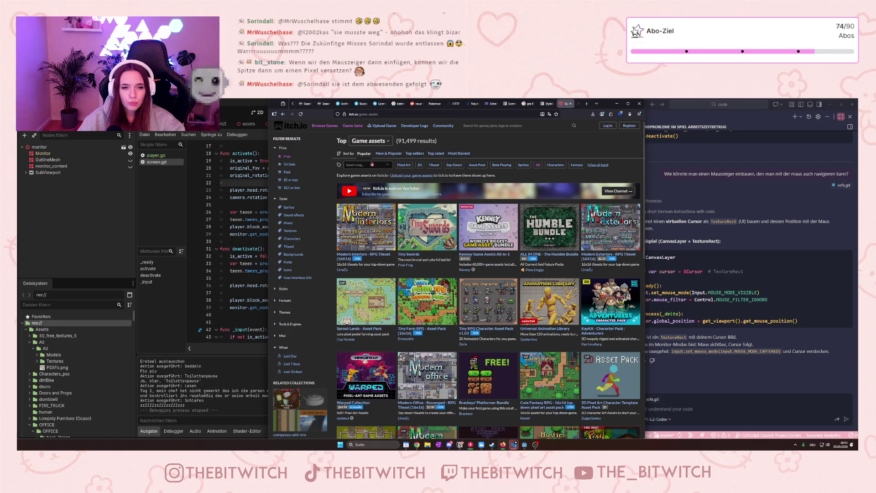
Filter the game assets by the pointer tag and the Free price.
click(371, 164)
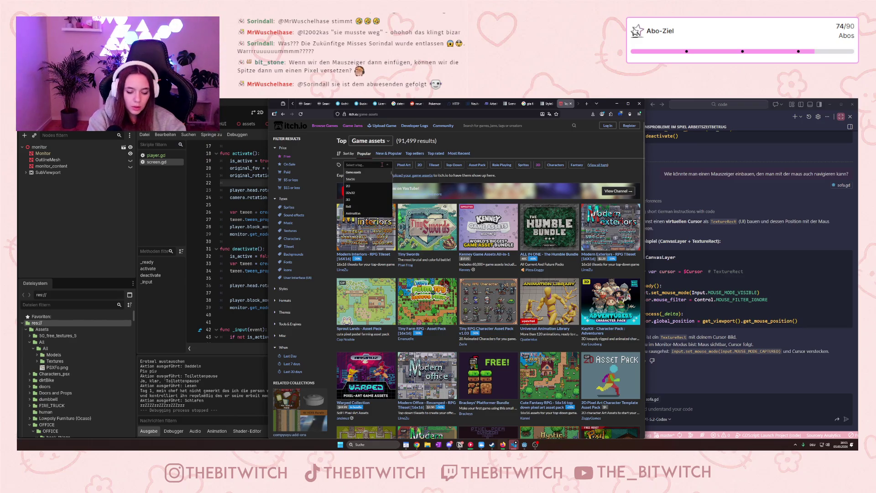
text(pointer)
key(Return)
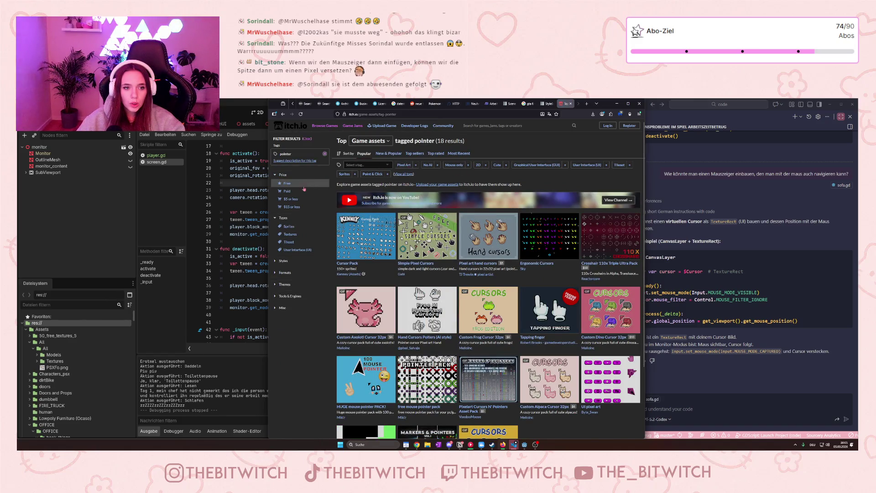
click(287, 184)
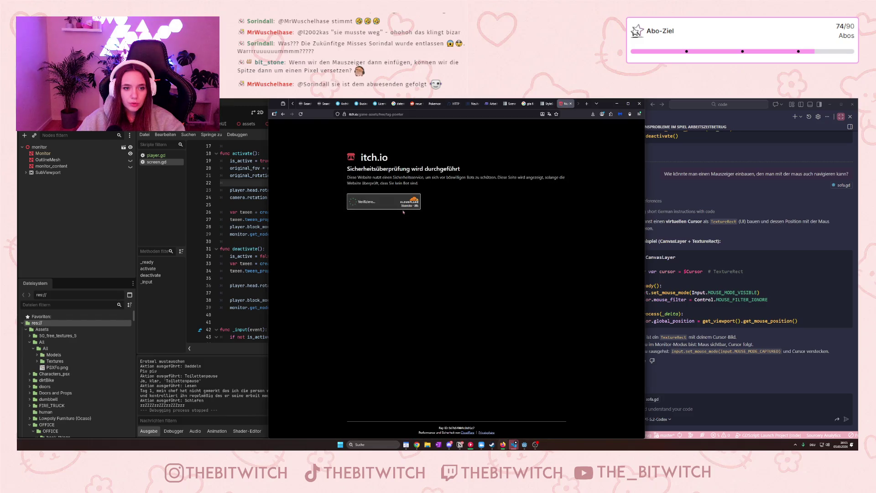
click(405, 203)
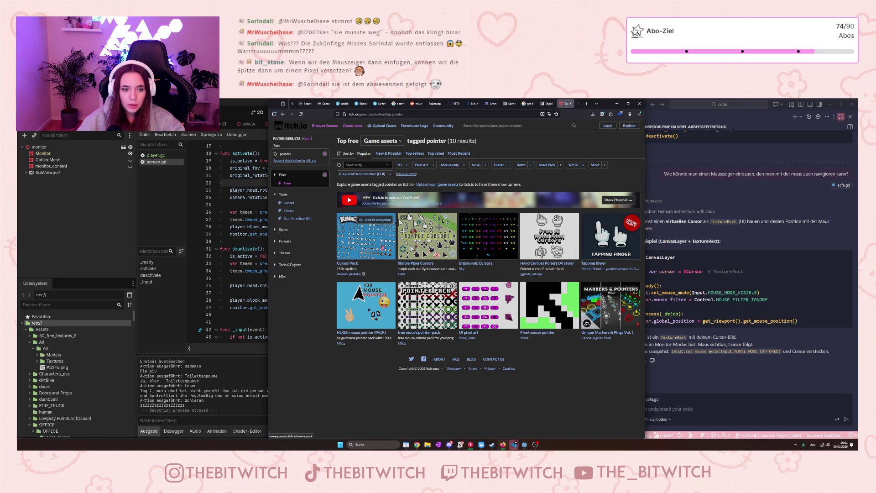
Open the Pixel mouse pointer asset page from the results.
mouse_move(383, 246)
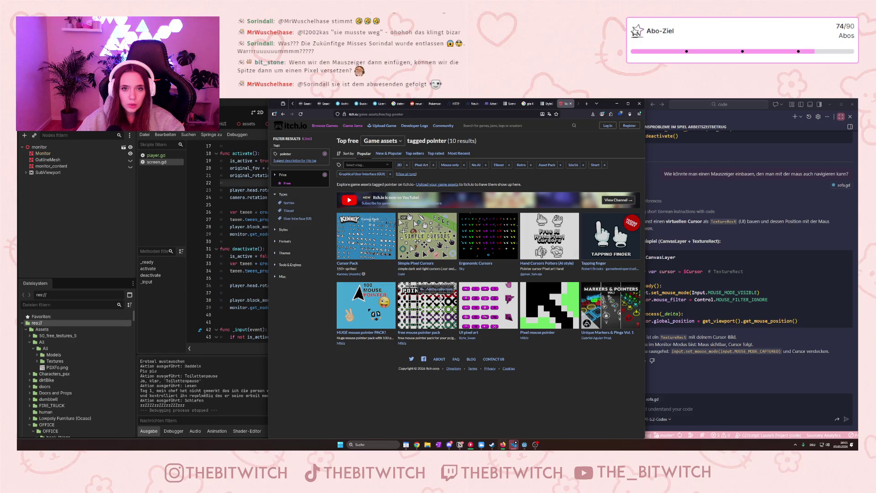
mouse_move(427, 304)
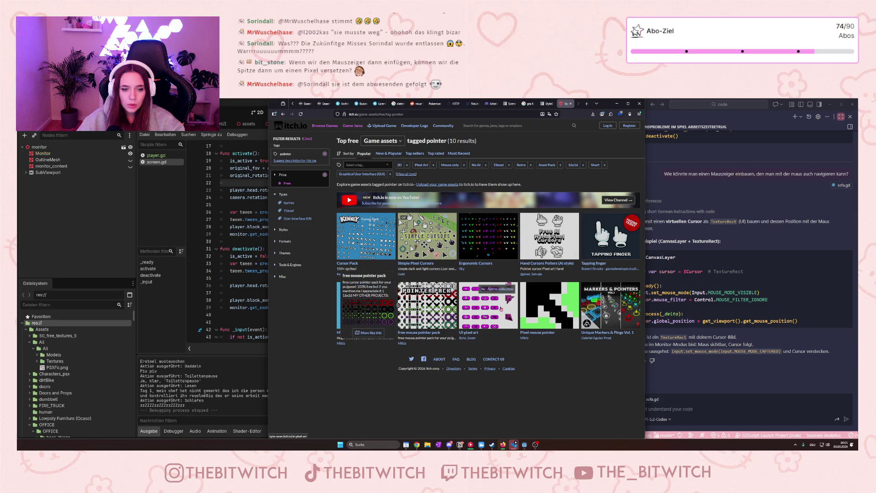
mouse_move(563, 315)
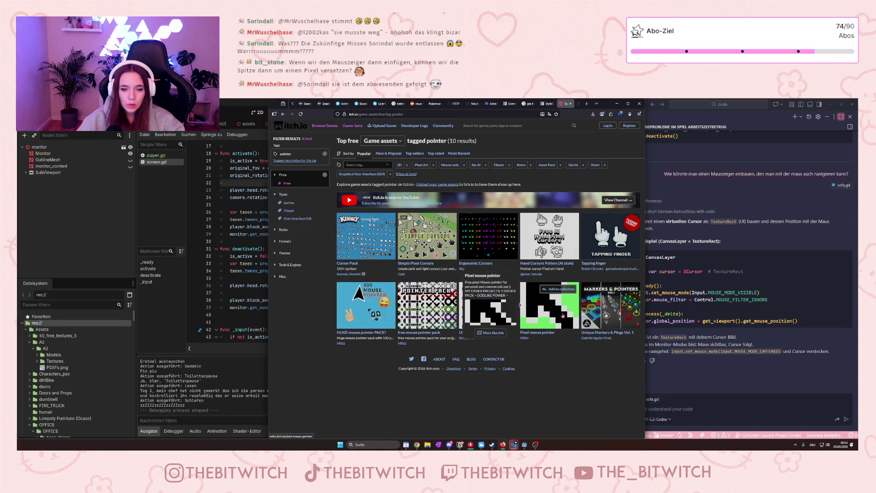
click(550, 319)
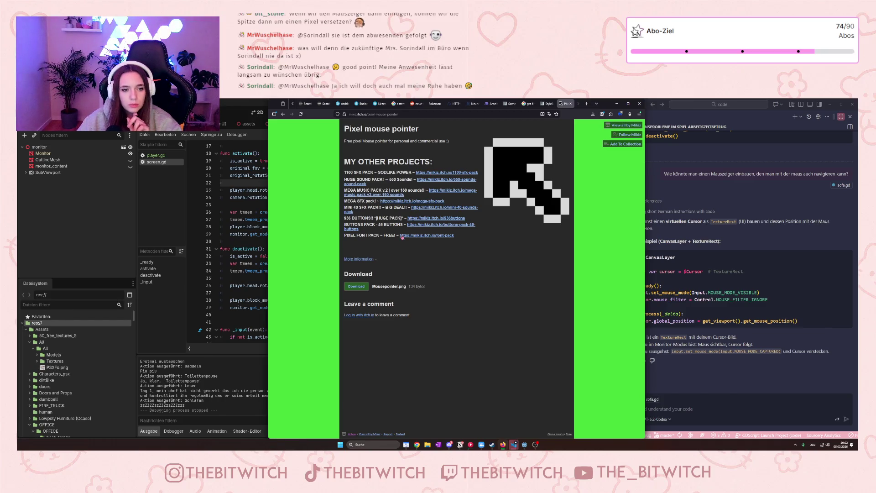
Look over the creator's Buttons Pack in a new tab, then download the free Mousepointer.png.
click(432, 225)
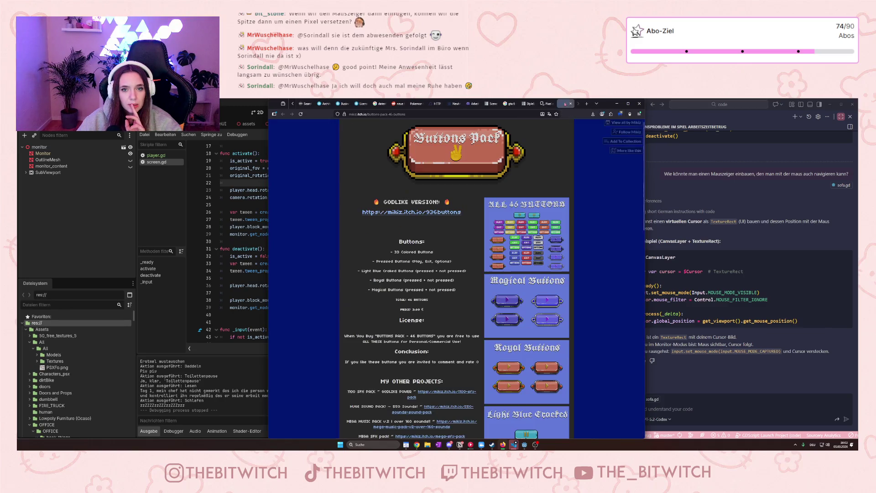
scroll(372, 435, down, 3)
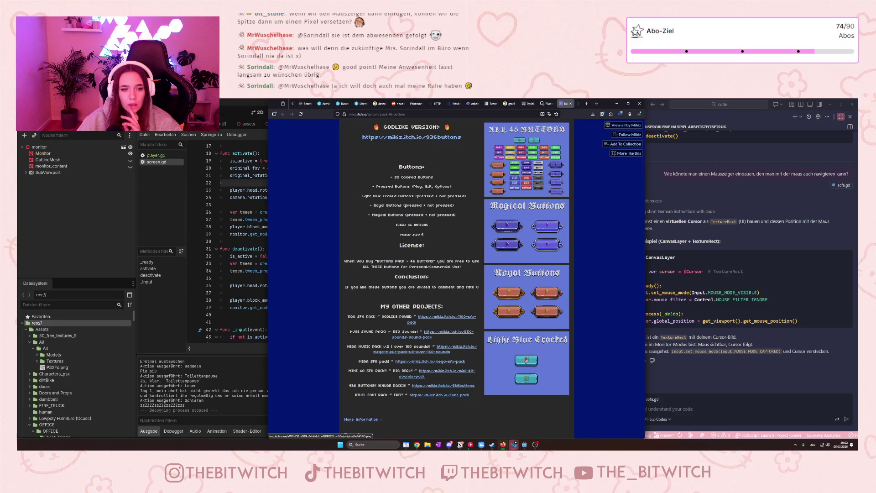
scroll(526, 357, up, 3)
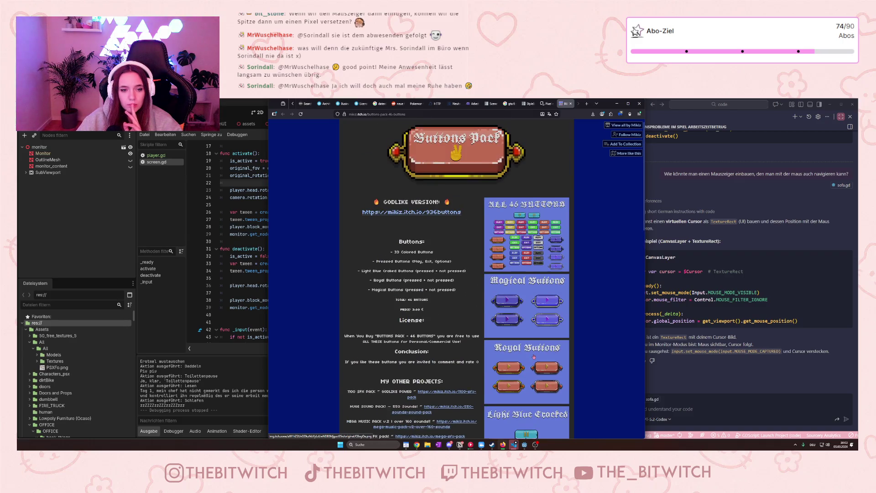
scroll(534, 357, down, 3)
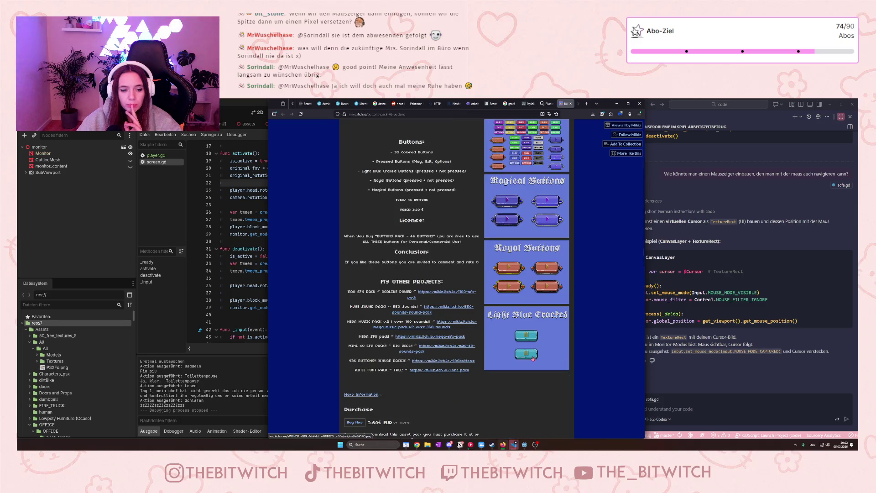
click(571, 104)
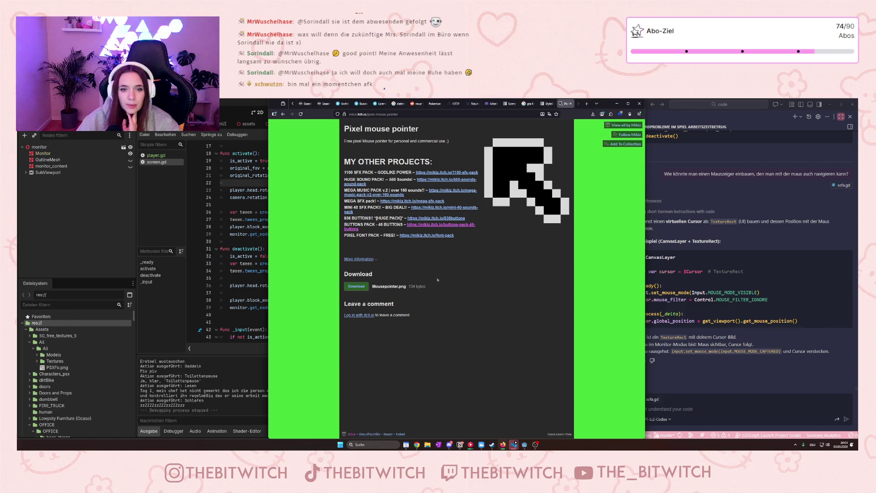
click(360, 287)
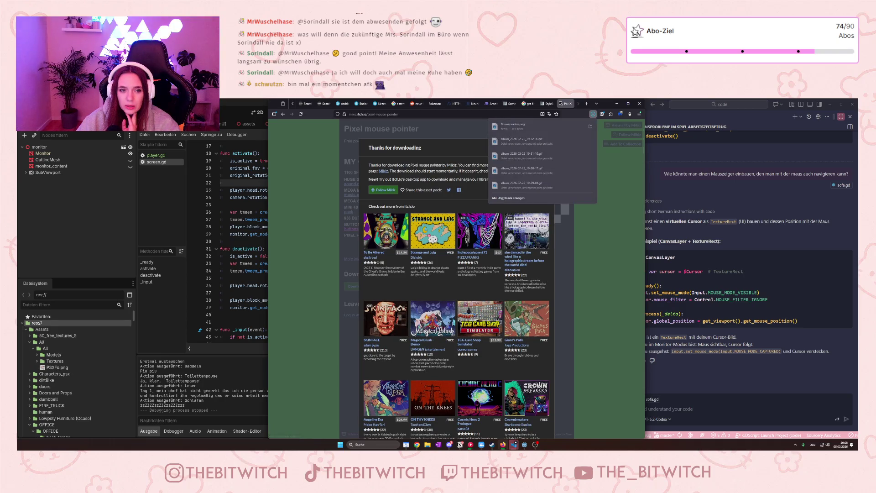
Close the download overlay, minimise Firefox, and start typing 'Kann man das auch so begrenzen, dass der dann nur'.
key(Escape)
key(Escape)
click(617, 104)
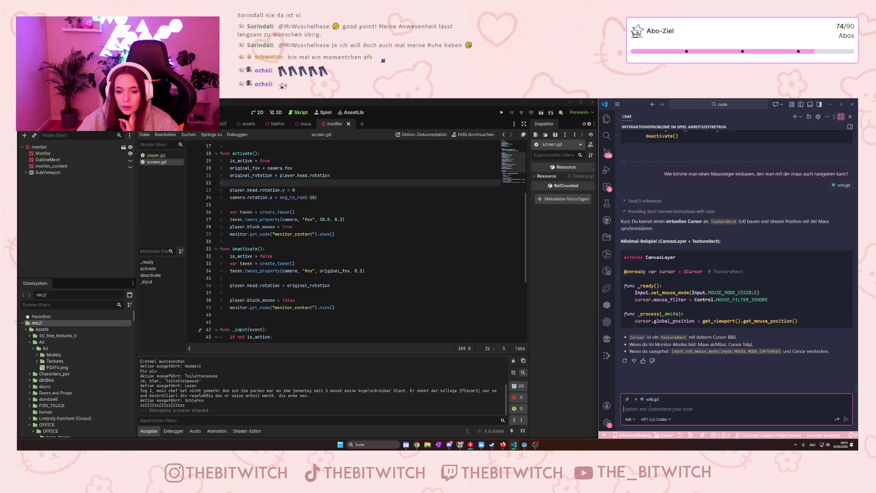
text(Kann man )
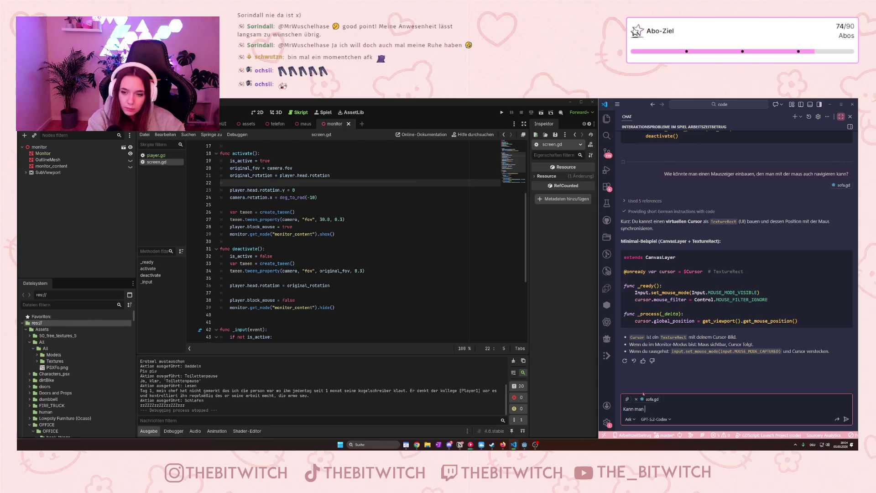
text(das auch so)
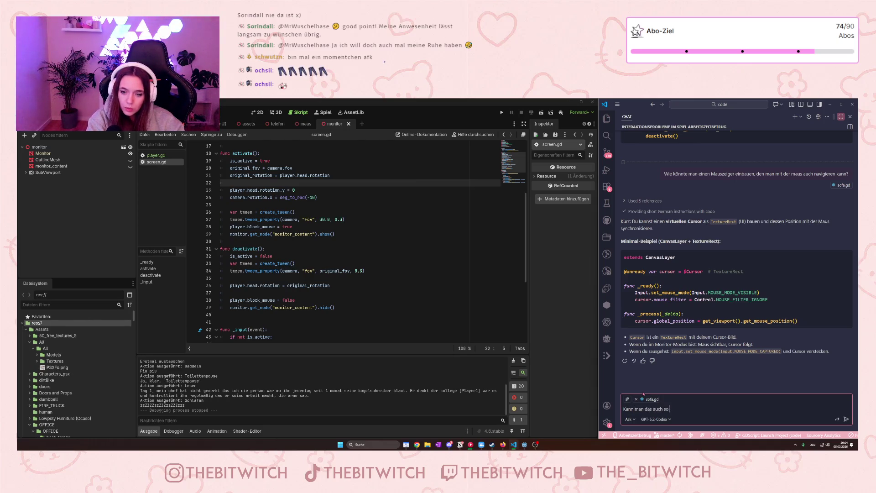
text( begrenzen, d)
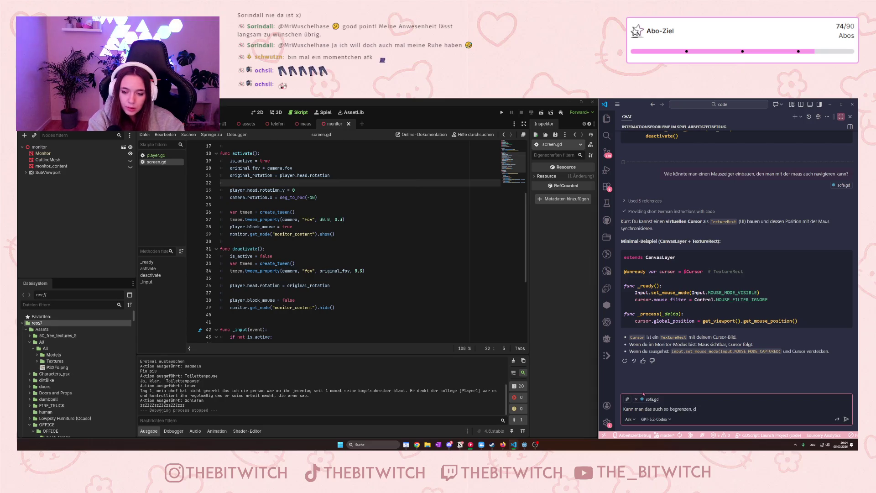
text(ass der dann )
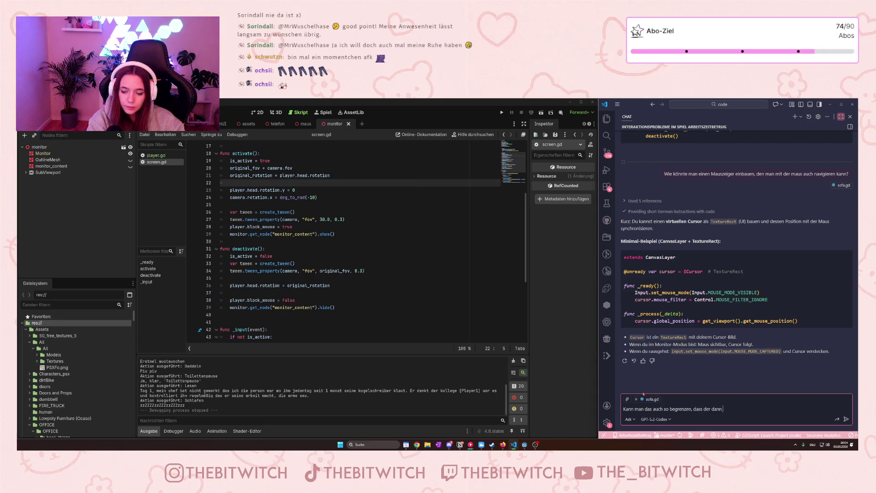
text(nur)
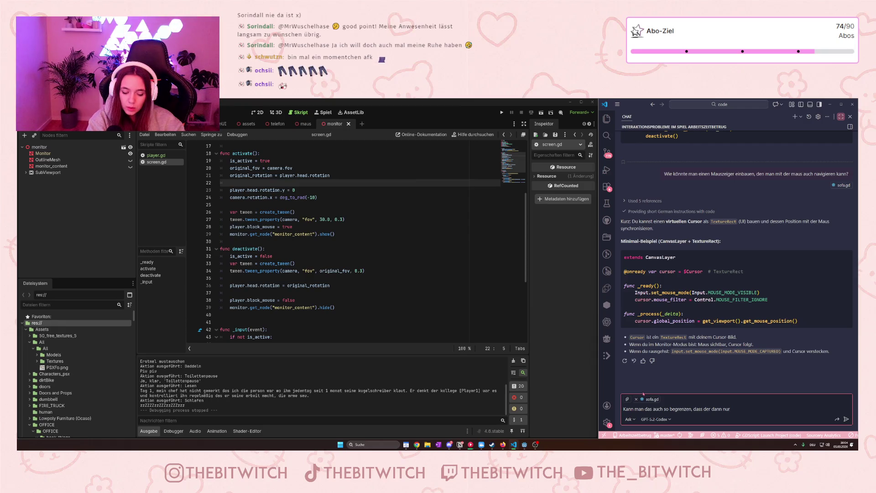
Finish the Copilot question with 'im Bildschirm angezeigt wird?' and send it.
text( im B)
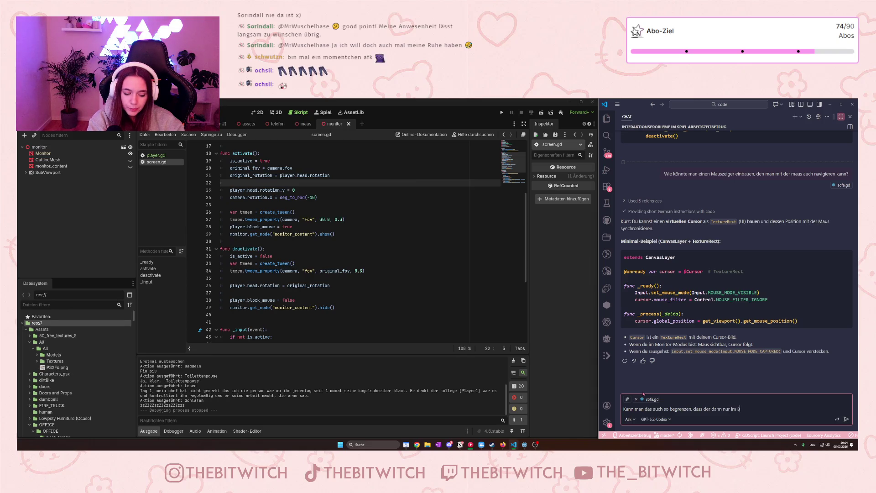
text(ildschir)
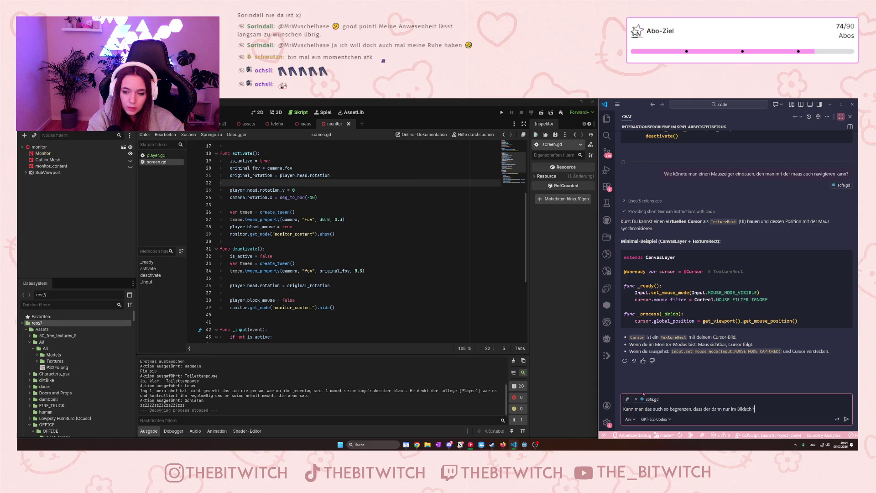
text(m angezeigt )
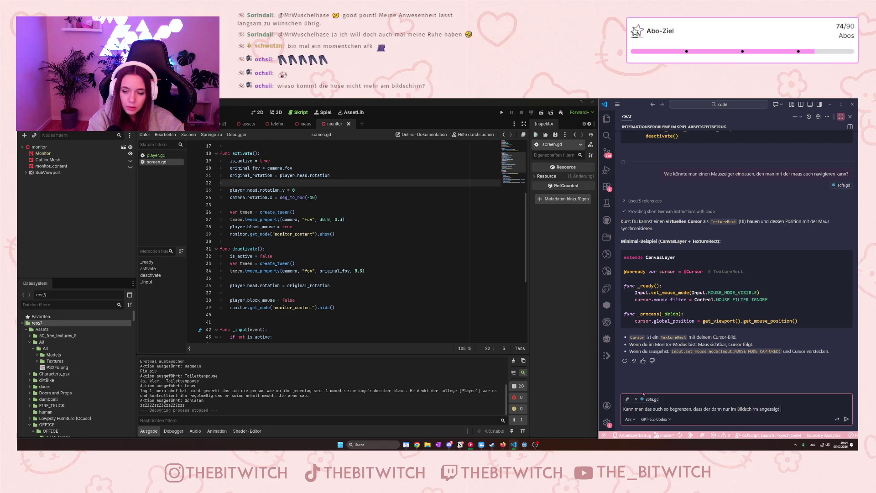
text(wird?)
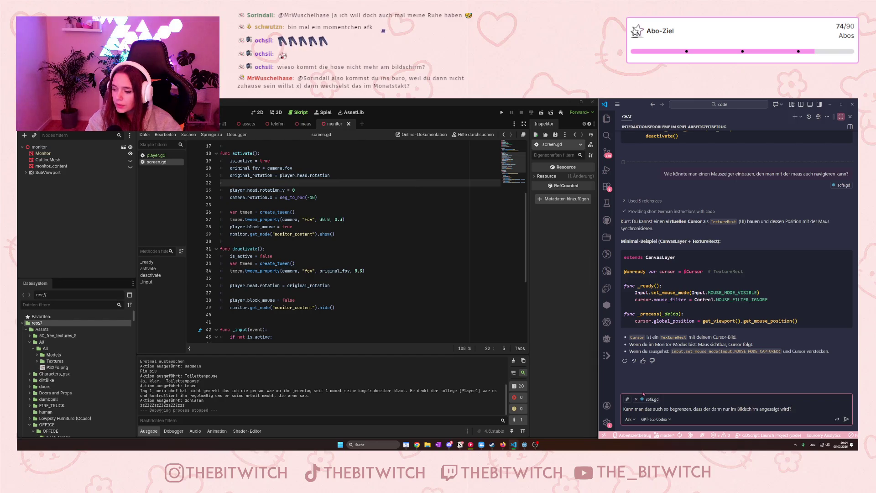
key(Return)
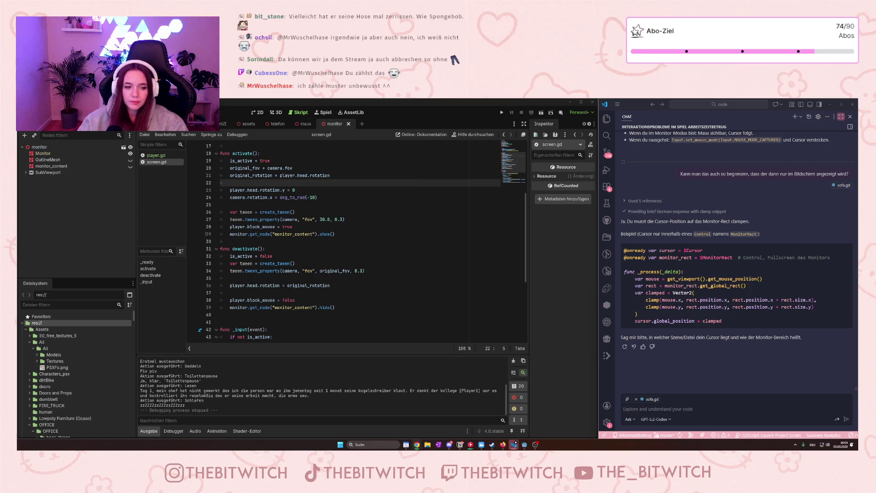
click(389, 277)
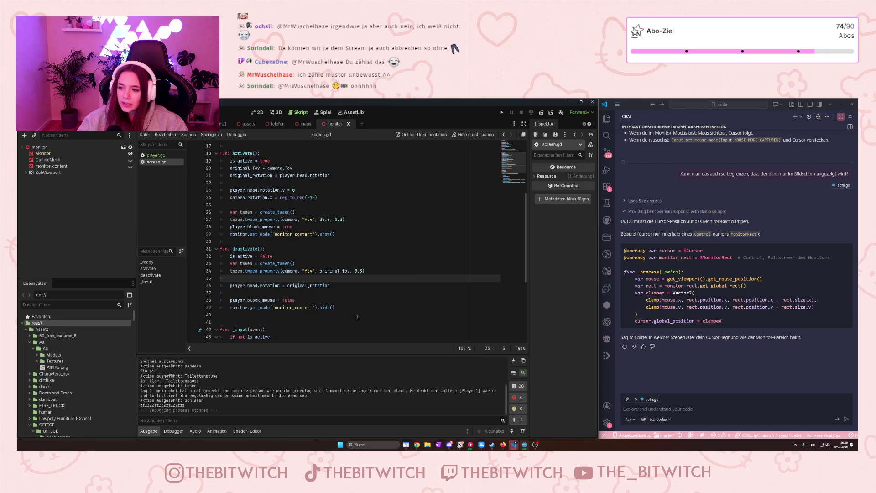
scroll(357, 297, down, 2)
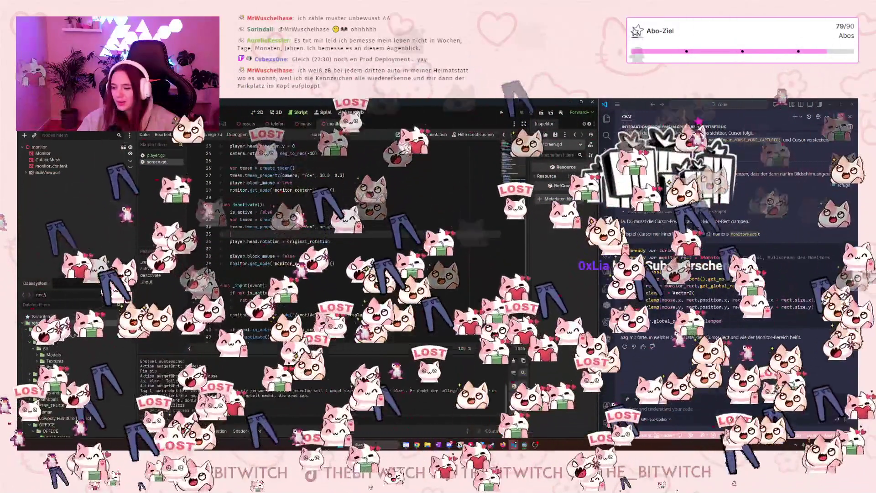
mouse_move(274, 315)
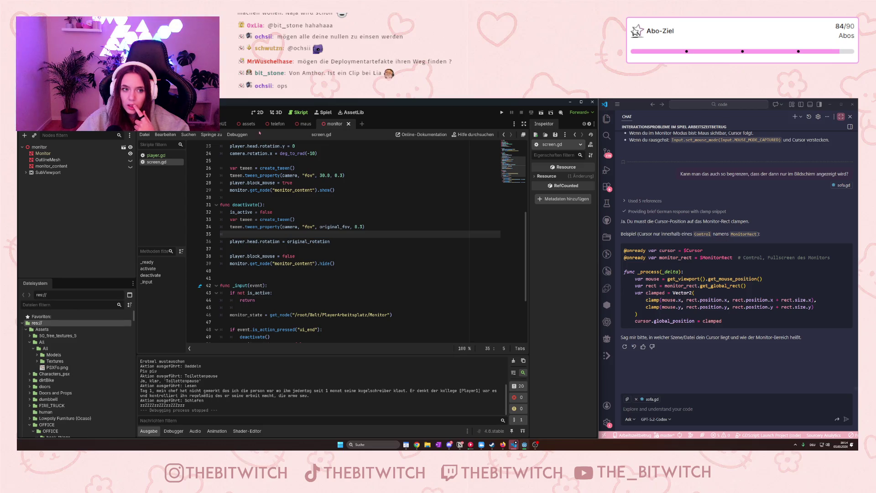
Open and discard an empty scene tab, then scroll the FileSystem dock back to the top.
click(362, 124)
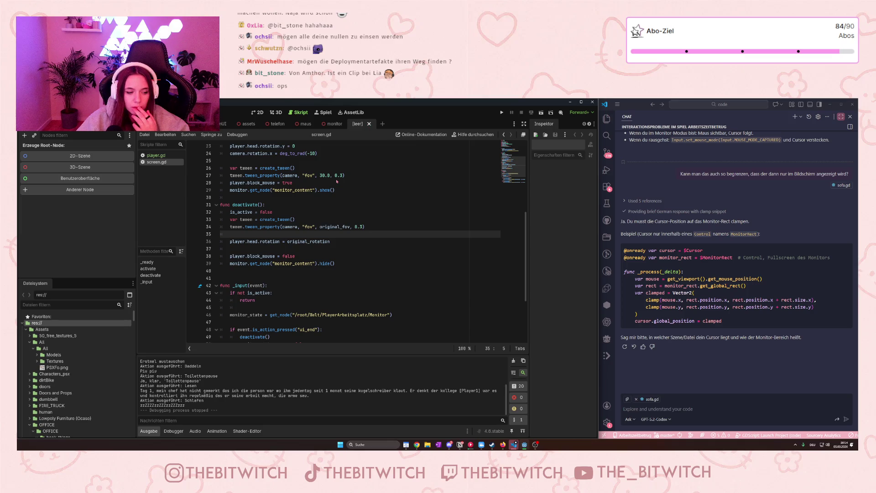
key(ctrl+shift+w)
scroll(44, 409, down, 15)
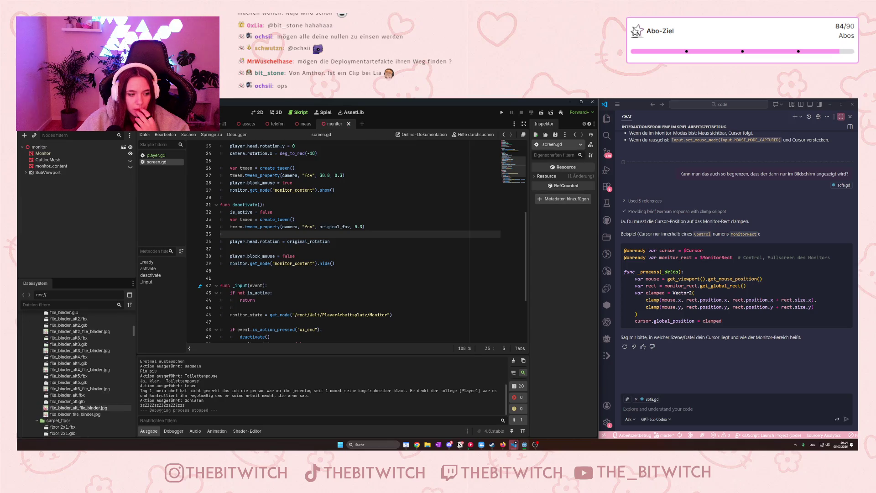
scroll(44, 408, up, 10)
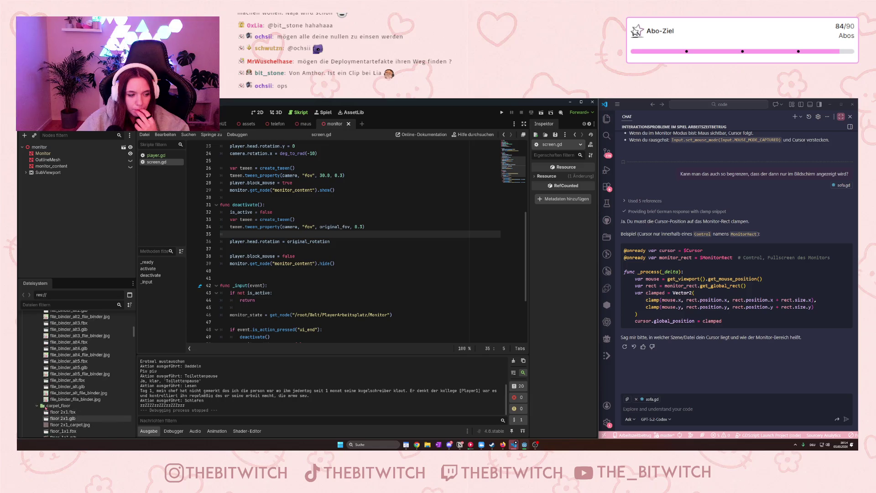
scroll(46, 407, up, 10)
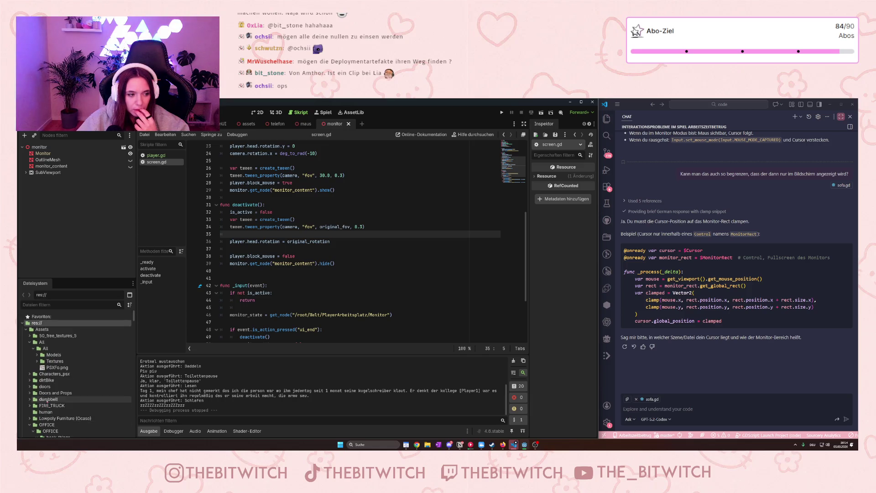
Collapse the Assets folder to list root-level files and expand the monitor's SubViewport node.
click(26, 329)
scroll(43, 351, down, 5)
scroll(44, 352, down, 5)
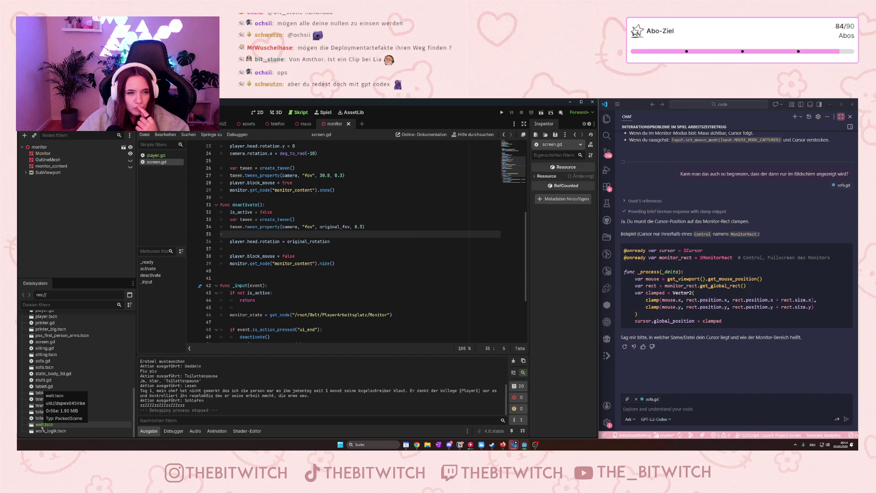
click(26, 172)
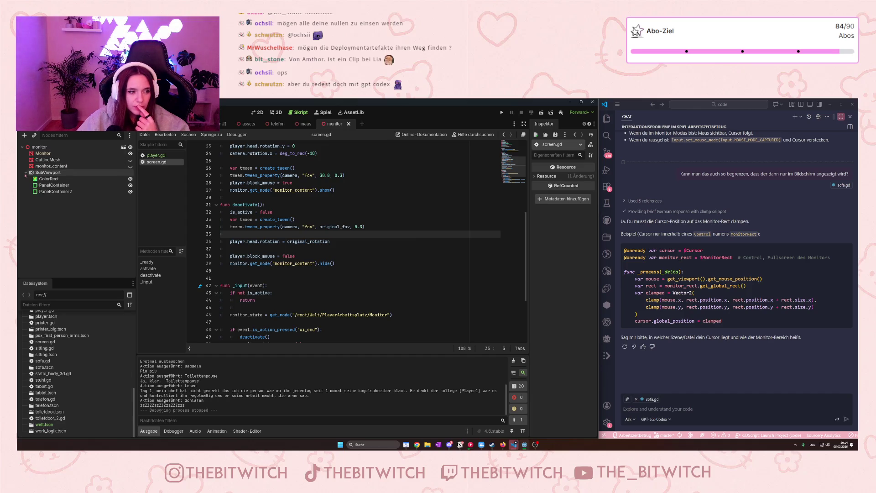
Inspect the ColorRect, then the SubViewport to check its 1920 × 1080 size.
click(49, 179)
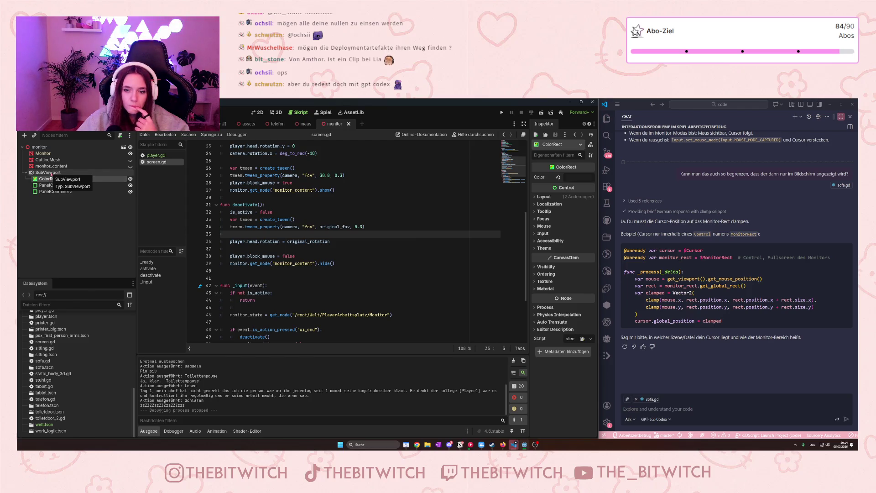
click(53, 173)
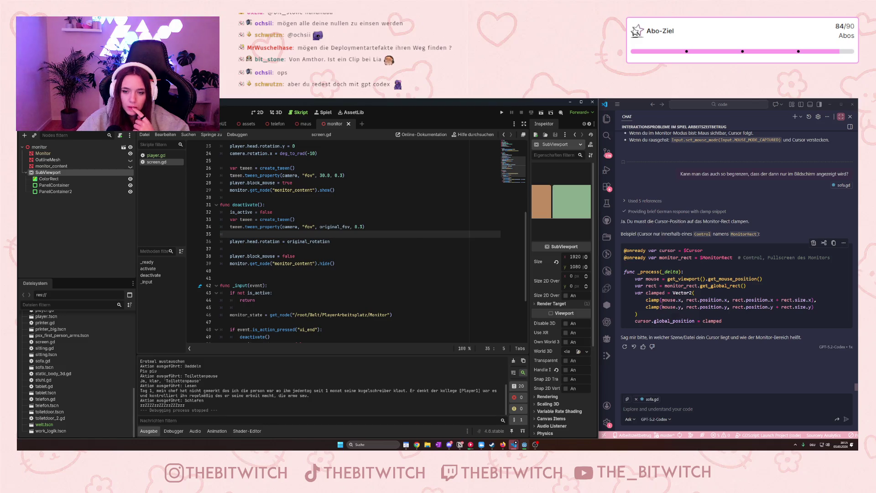
click(673, 299)
drag(711, 300, 793, 300)
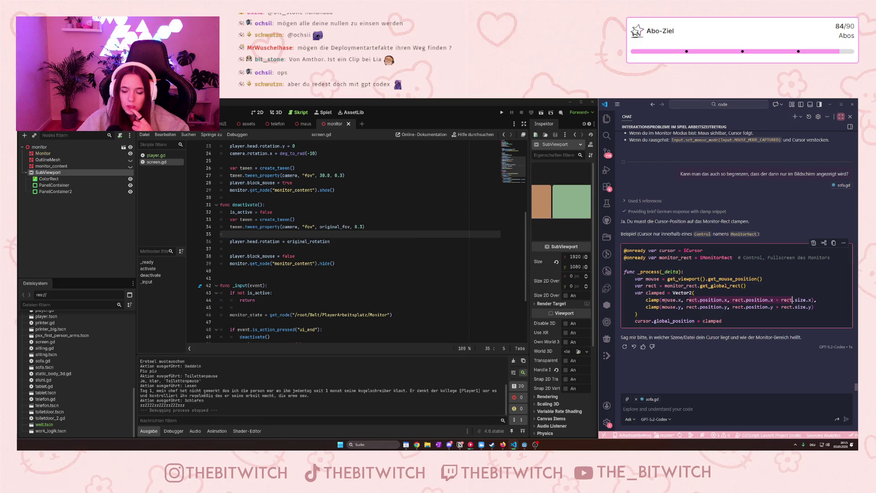
click(782, 300)
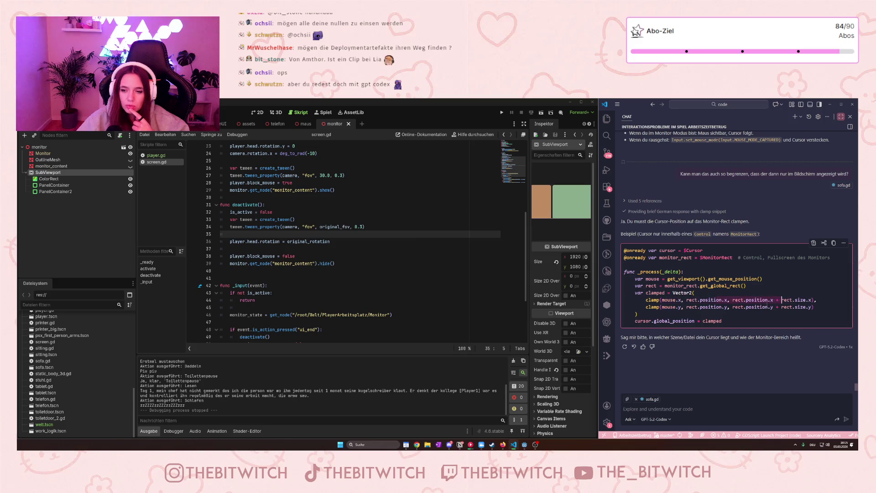
click(716, 306)
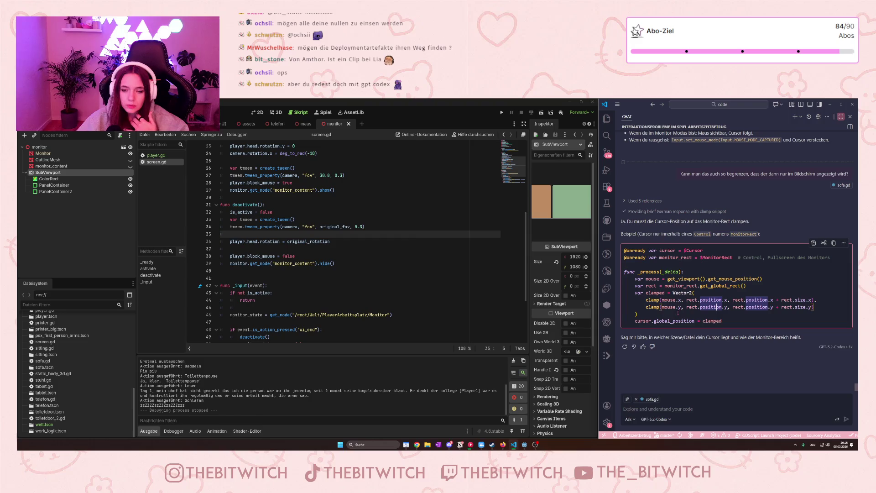
scroll(689, 315, up, 1)
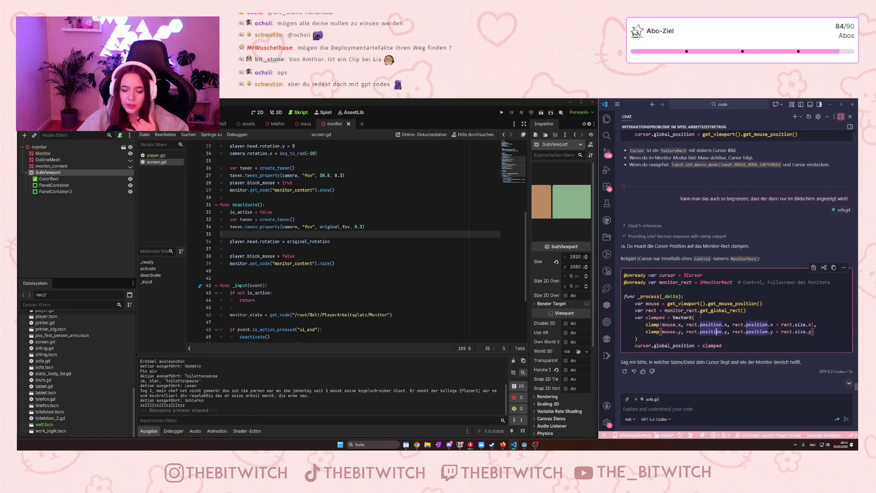
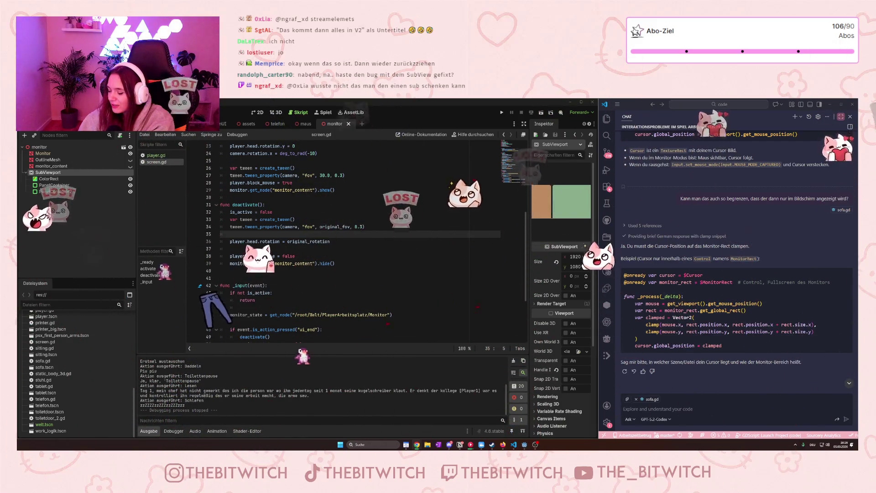
Play-test the game: walk to the desk, sit, switch on the monitor, then leave.
click(320, 219)
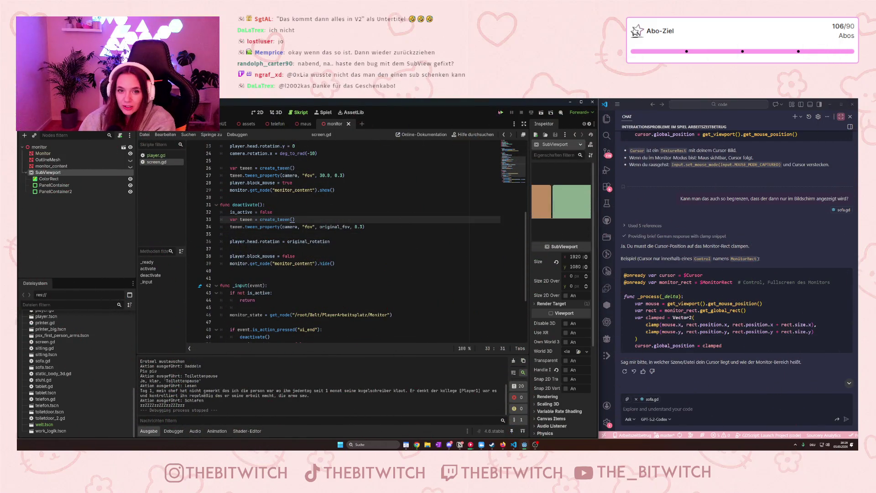
click(501, 113)
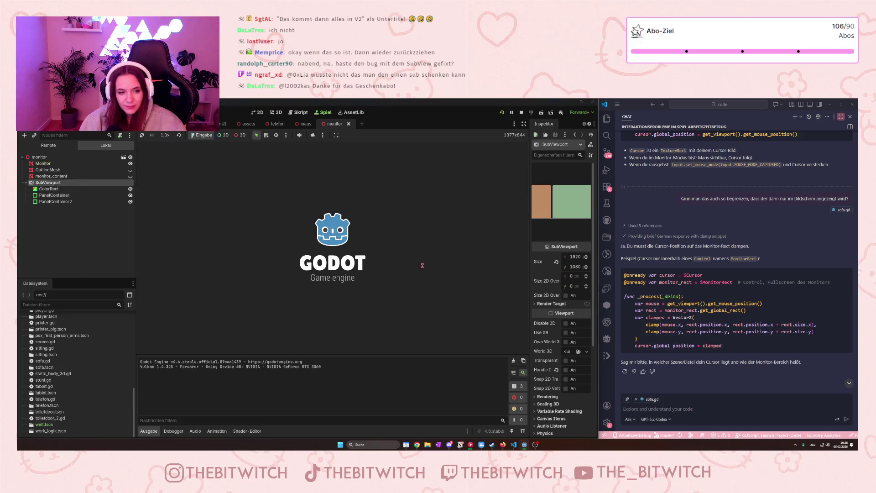
key(w)
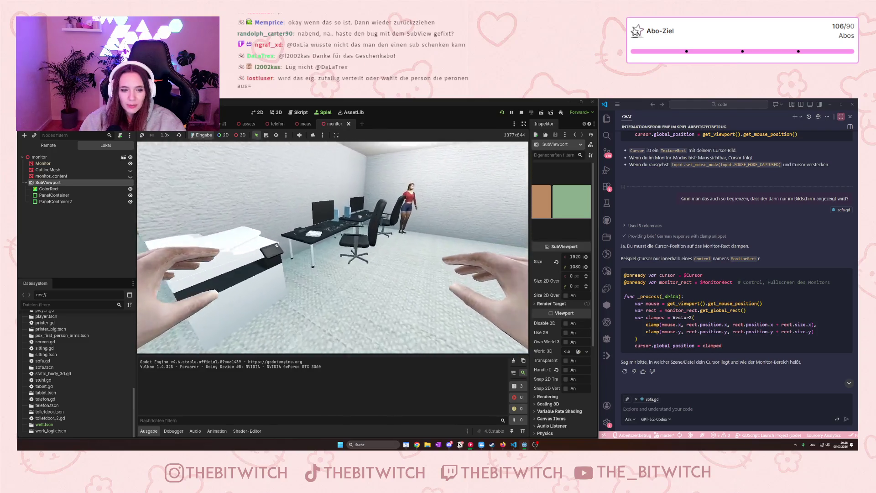
key(e)
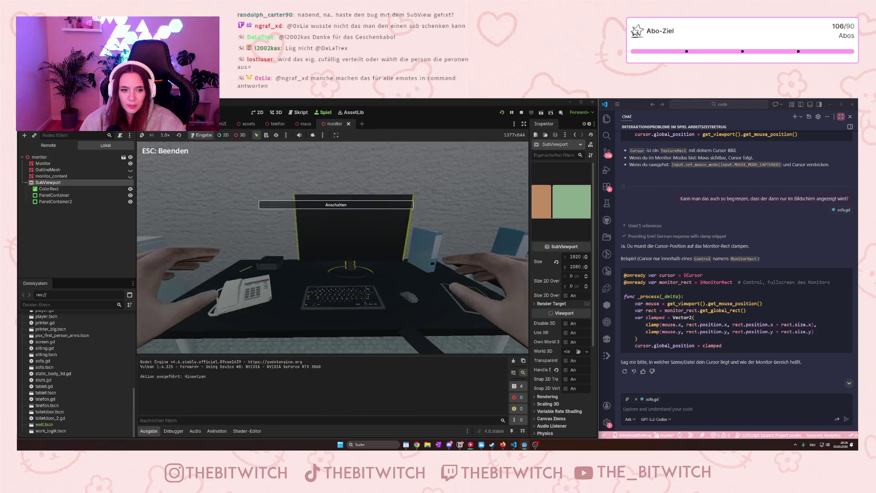
key(e)
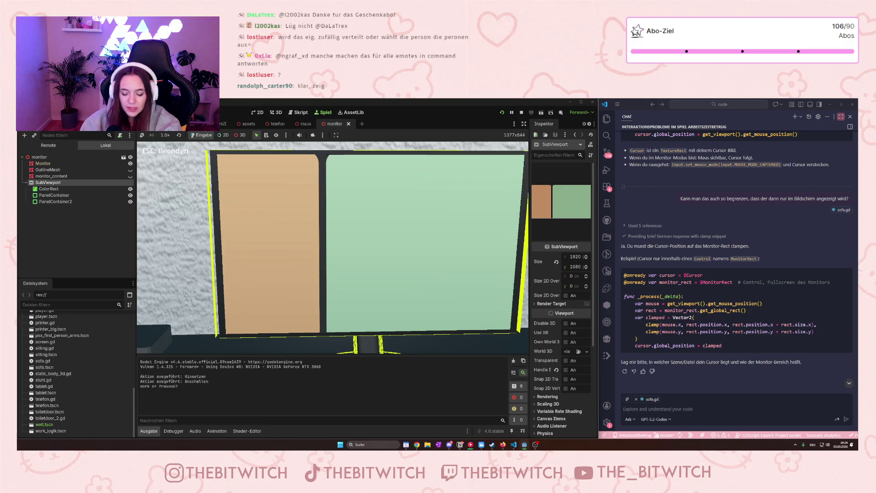
key(Escape)
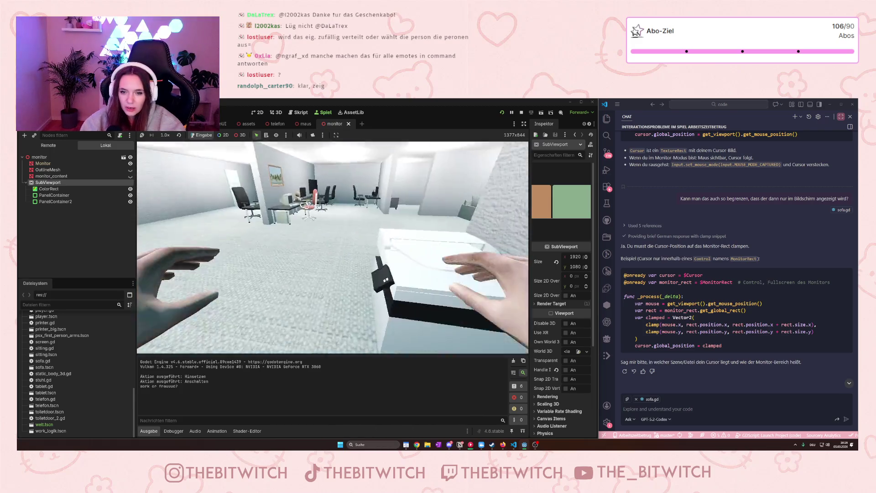
scroll(733, 311, up, 3)
scroll(732, 311, up, 2)
scroll(732, 311, down, 10)
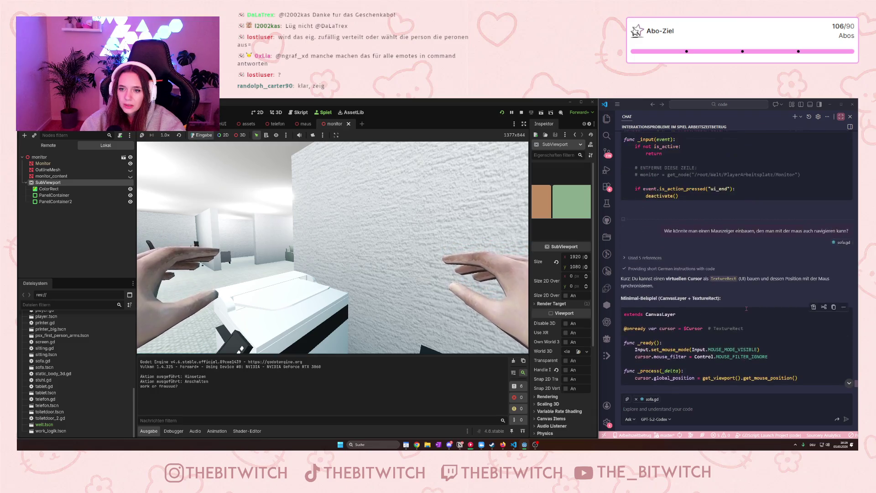
scroll(759, 299, down, 4)
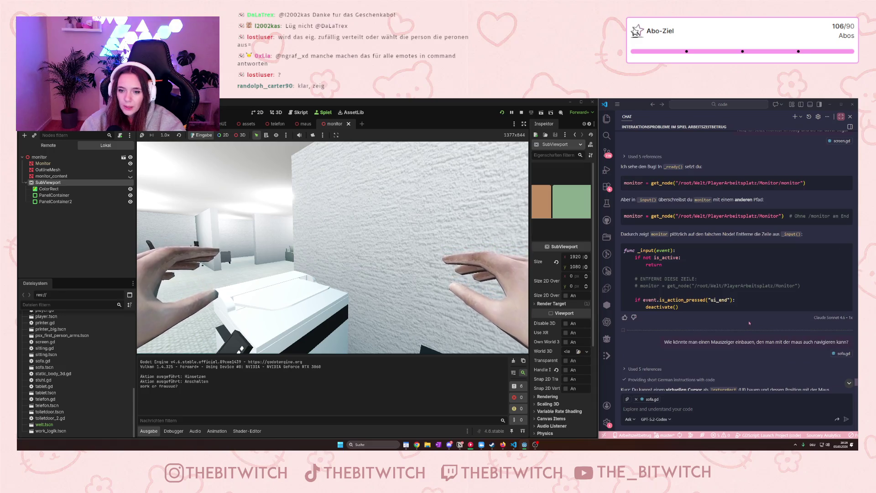
scroll(744, 324, up, 6)
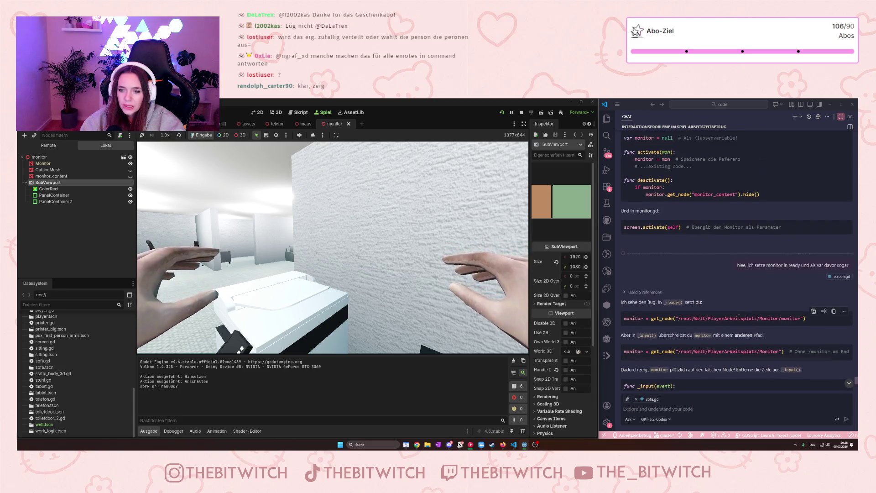
scroll(740, 331, down, 1)
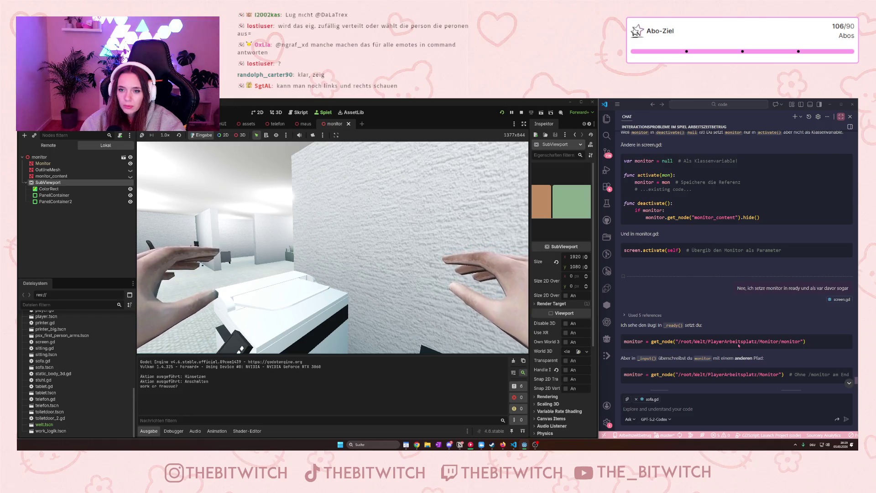
scroll(739, 346, up, 2)
scroll(739, 346, down, 15)
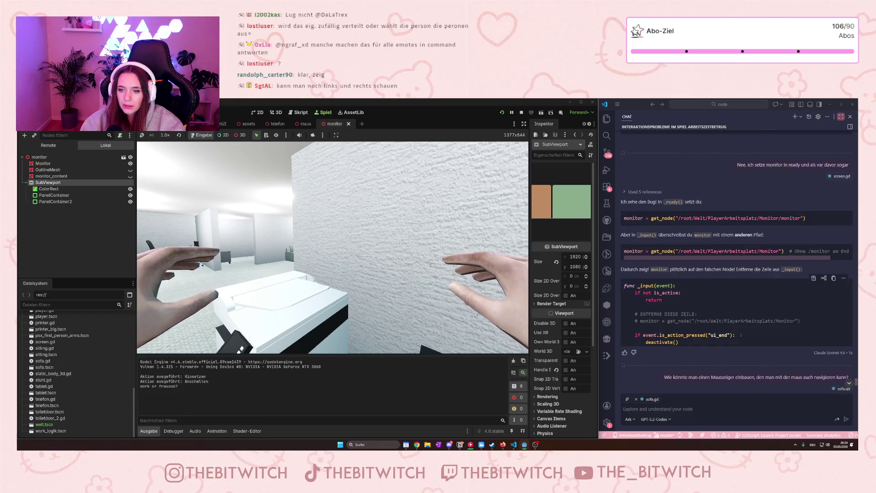
scroll(740, 328, down, 8)
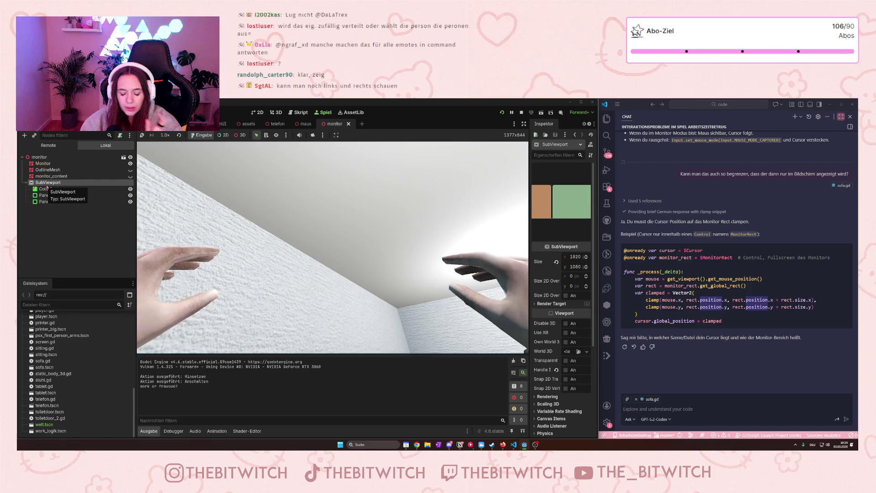
right_click(45, 156)
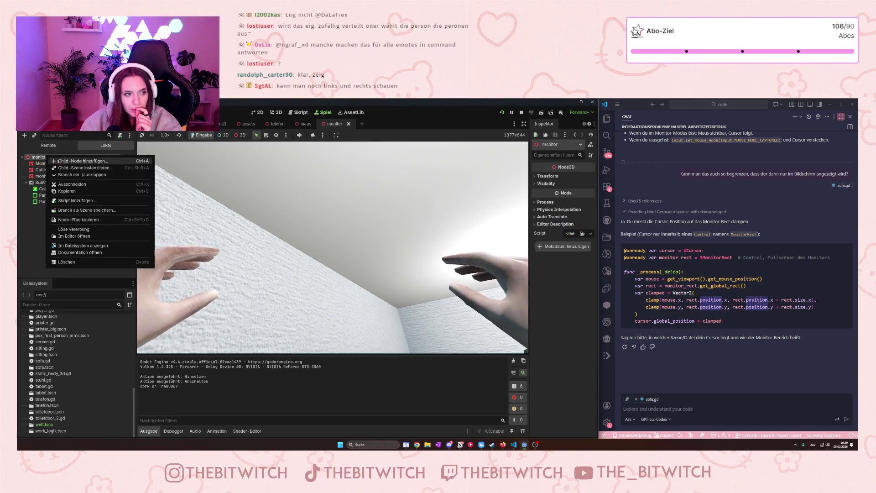
click(68, 136)
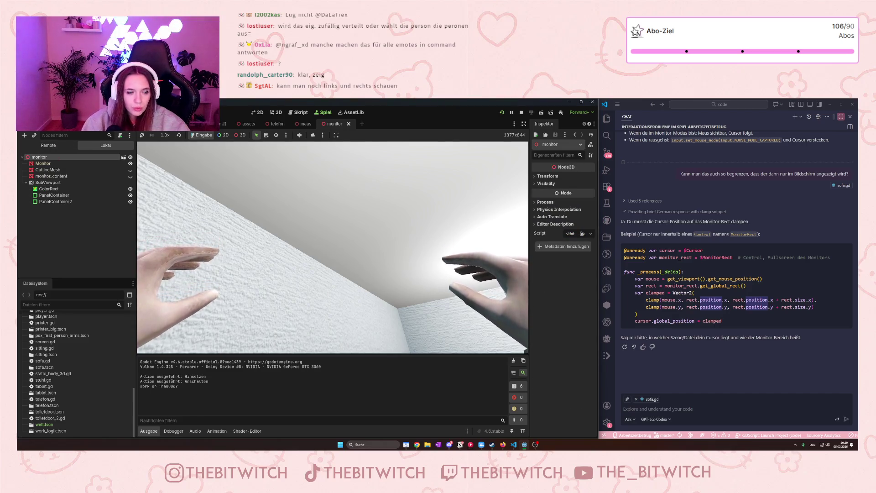
key(ctrl+a)
text(su)
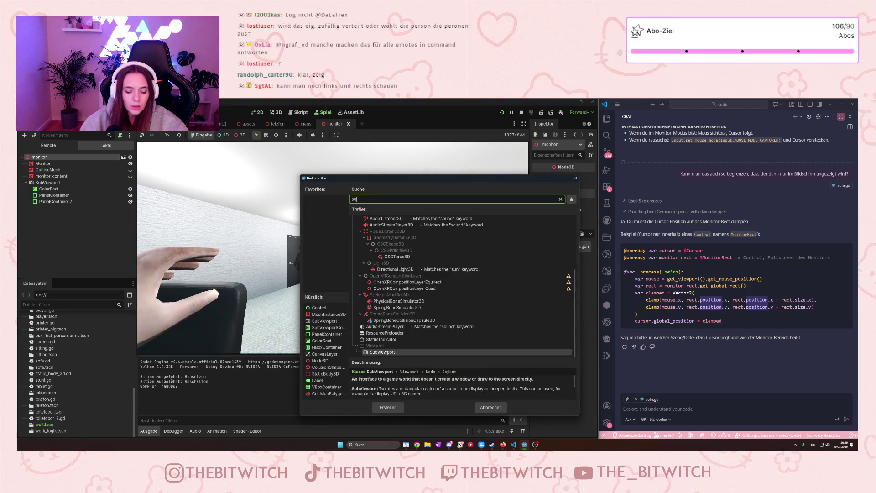
text(bvie)
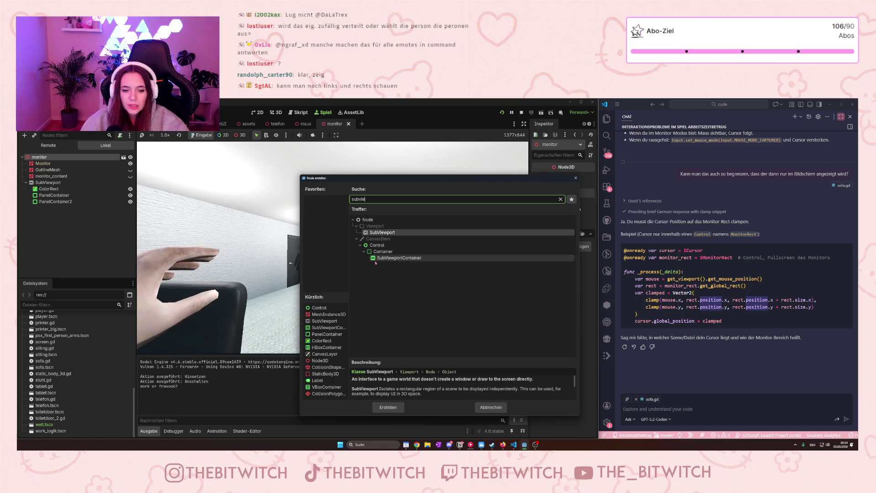
click(504, 410)
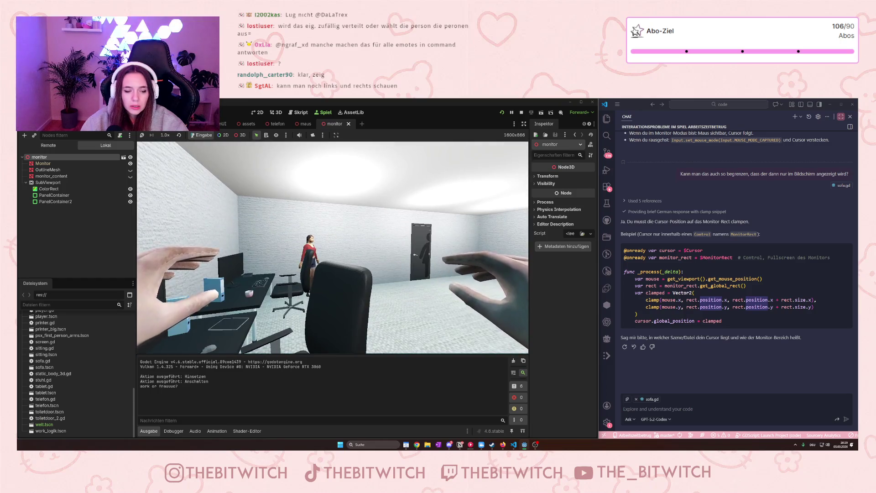
Enter the monitor view in the running game, then stop it with F8.
key(e)
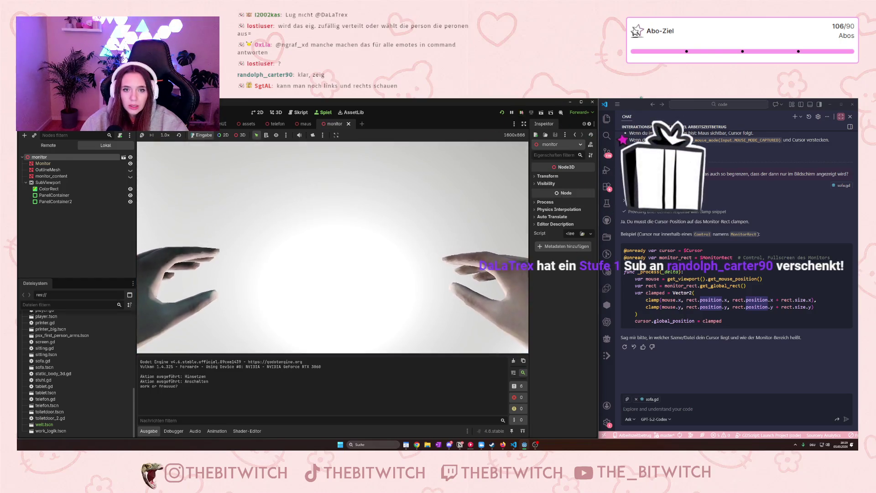
key(F8)
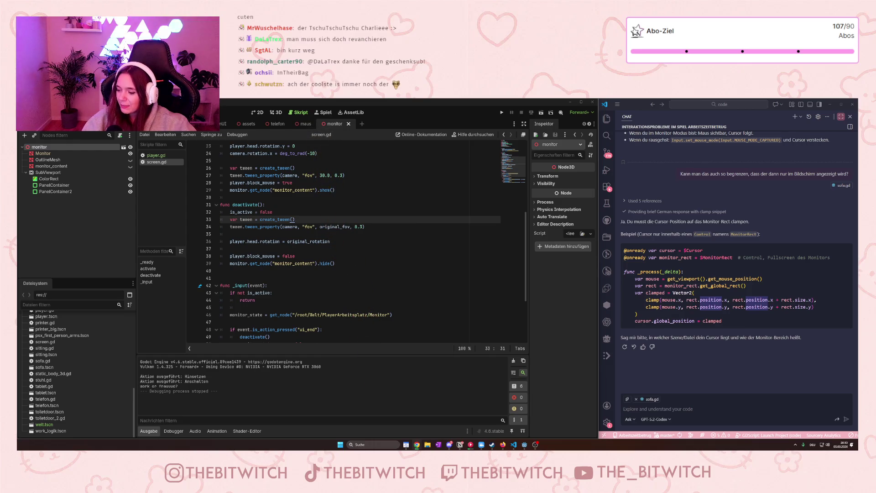
Run the game, sit at the desk to view the two-panel monitor, exit, and stop.
click(479, 175)
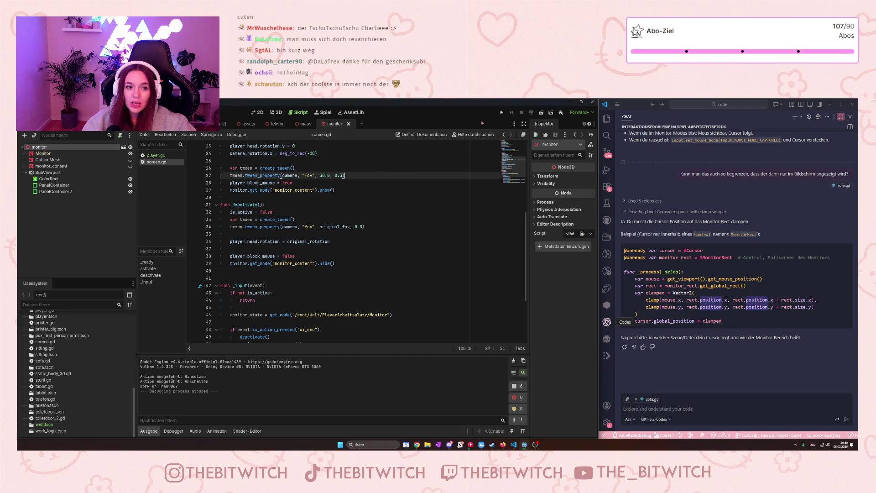
click(502, 113)
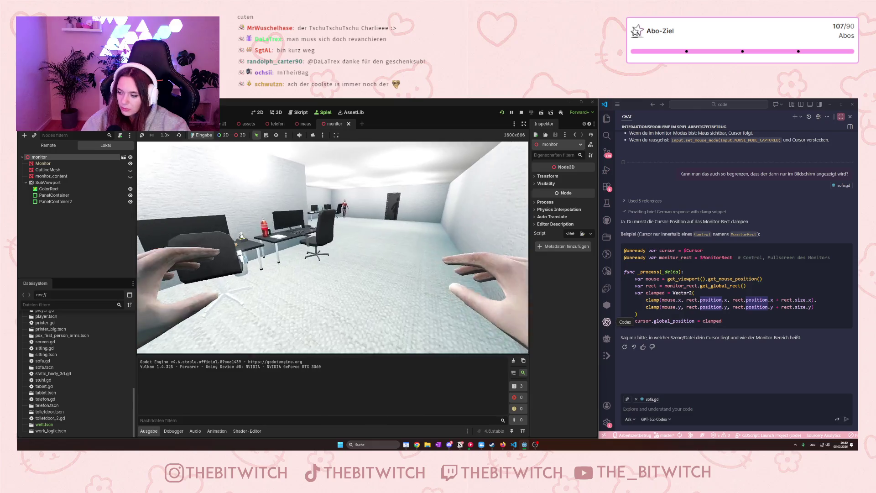
key(w)
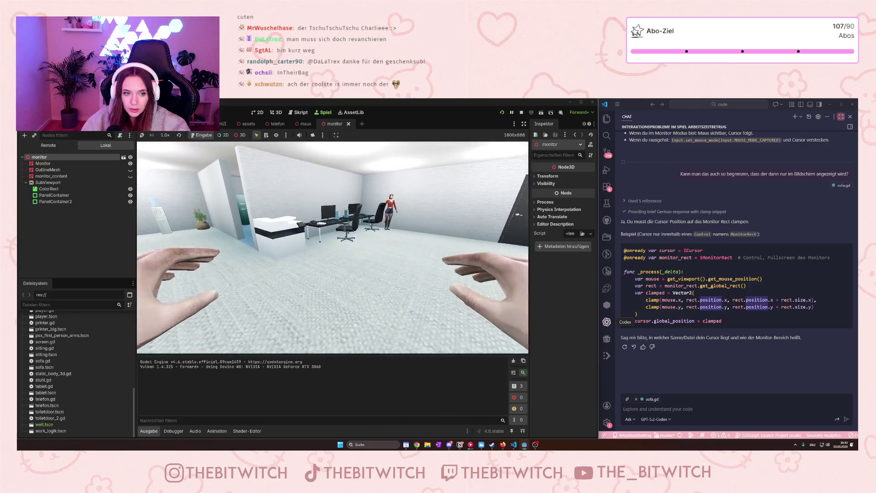
key(e)
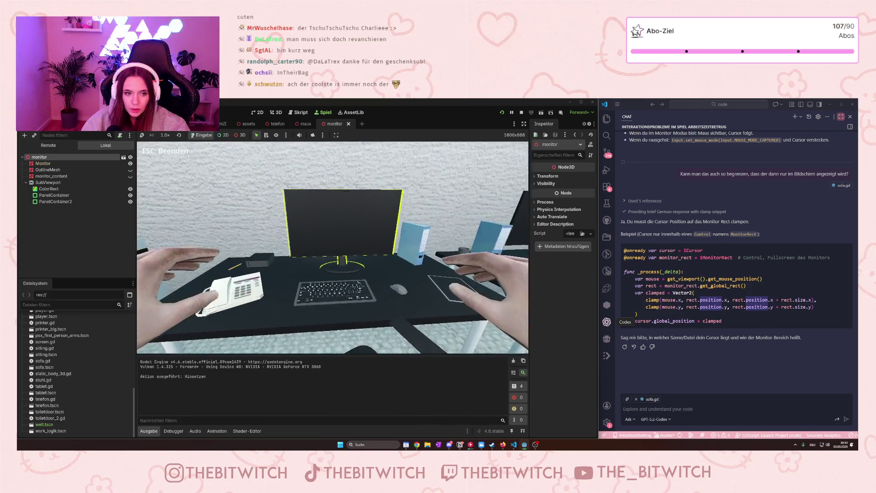
key(e)
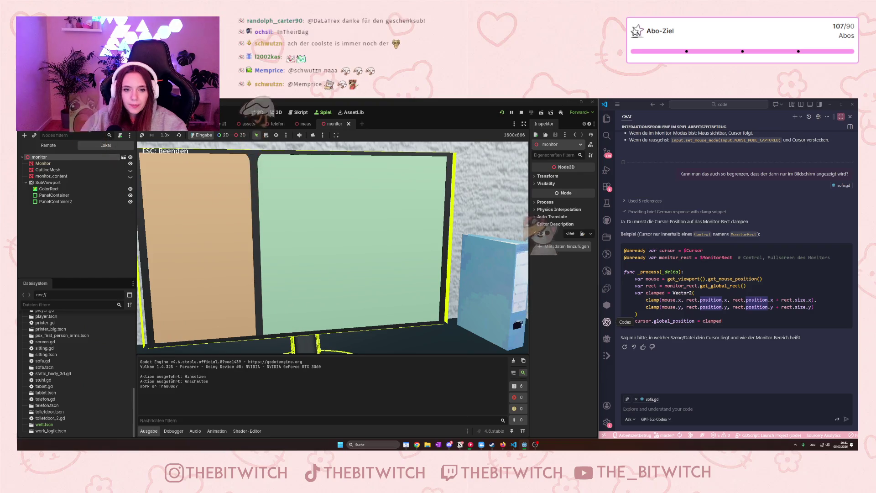
key(Escape)
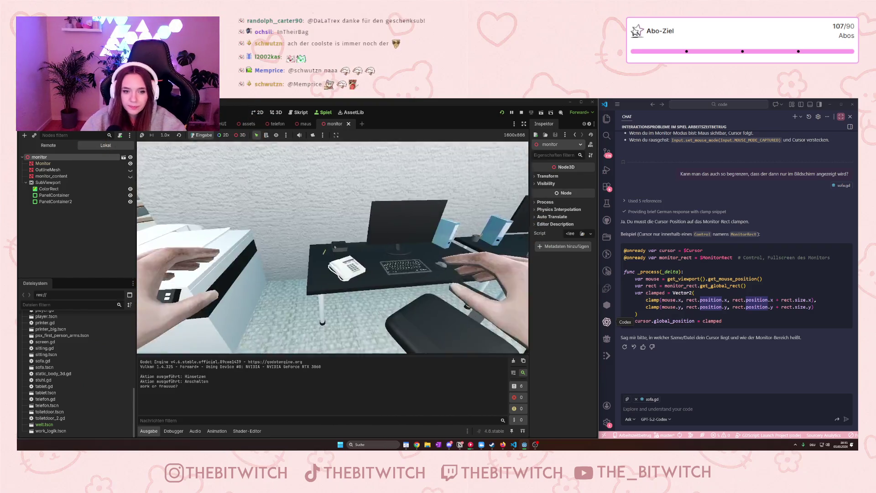
click(522, 112)
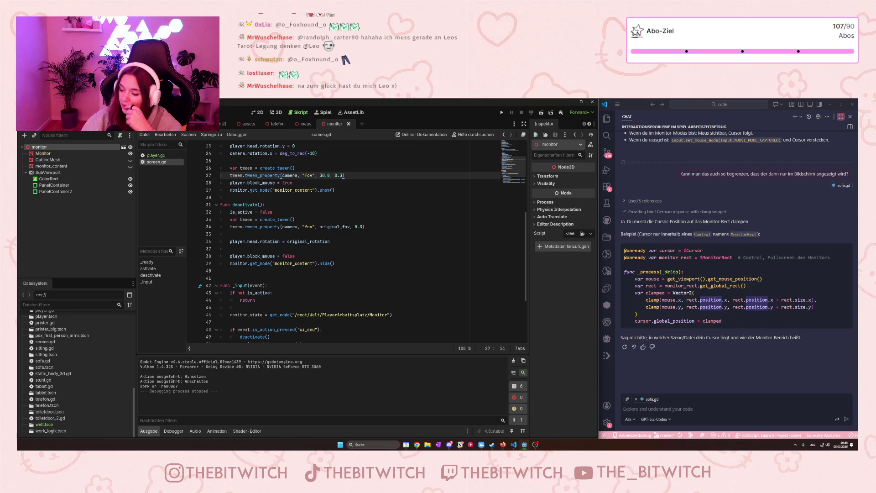
Review screen.gd's _input code and the cursor-clamping example, then collapse SubViewport's children.
click(281, 294)
scroll(287, 304, down, 4)
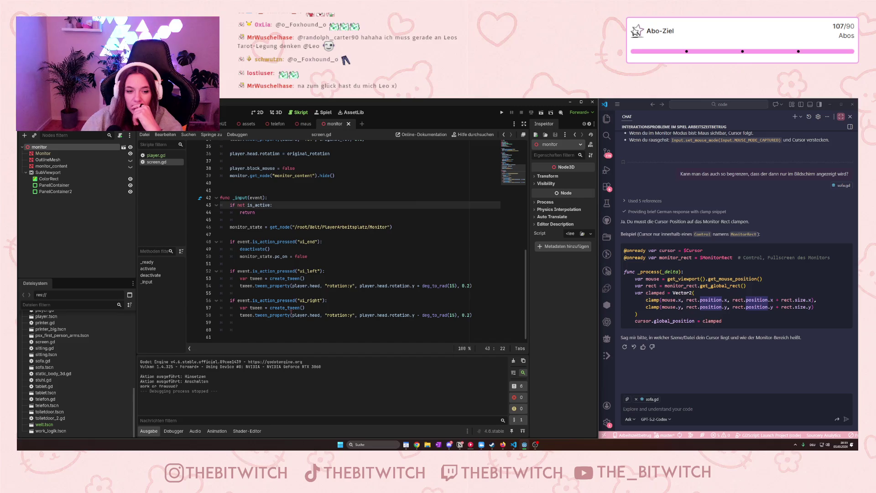
click(727, 320)
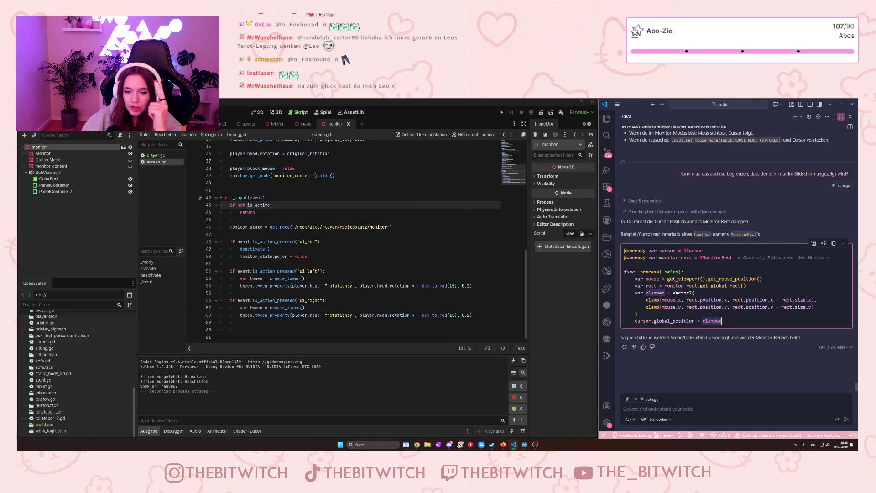
scroll(722, 327, up, 2)
scroll(720, 328, up, 5)
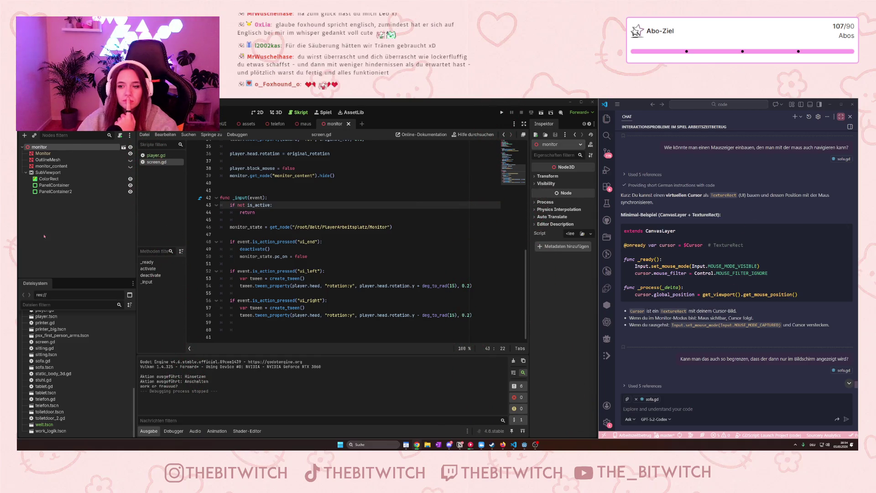
click(25, 173)
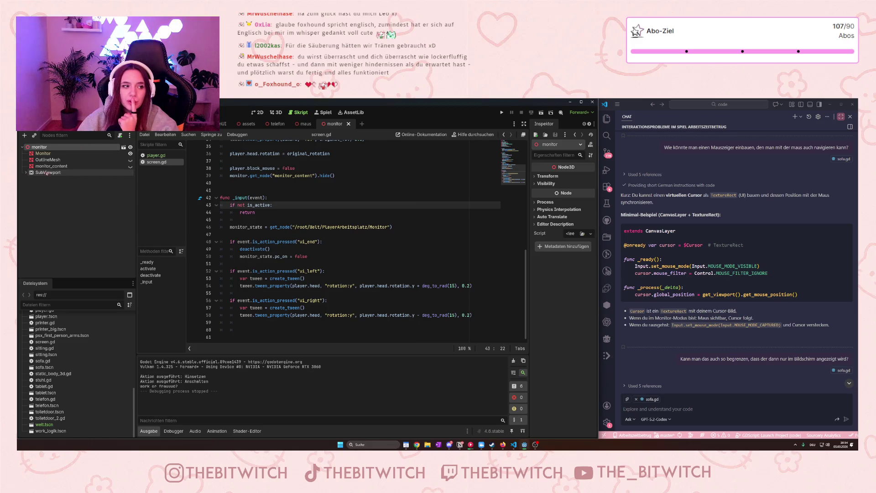
Select SubViewport, cancel the script attach, and start adding a child node searching 'canvas'.
click(48, 174)
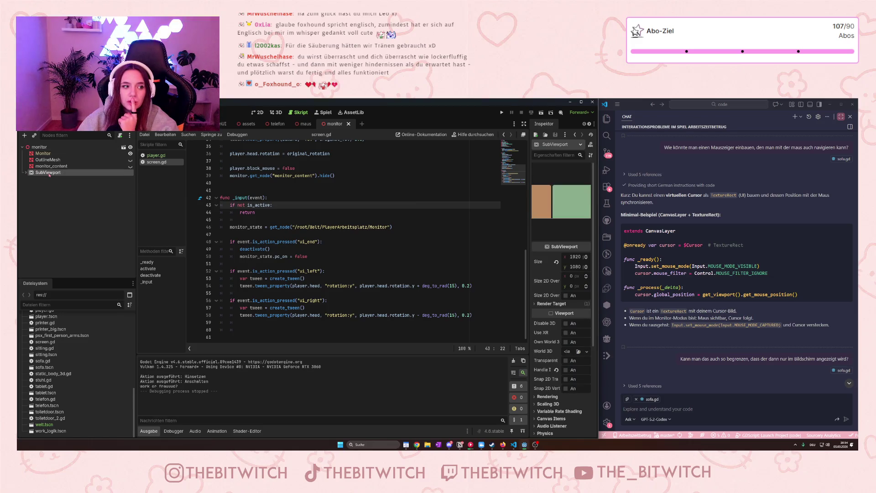
click(26, 174)
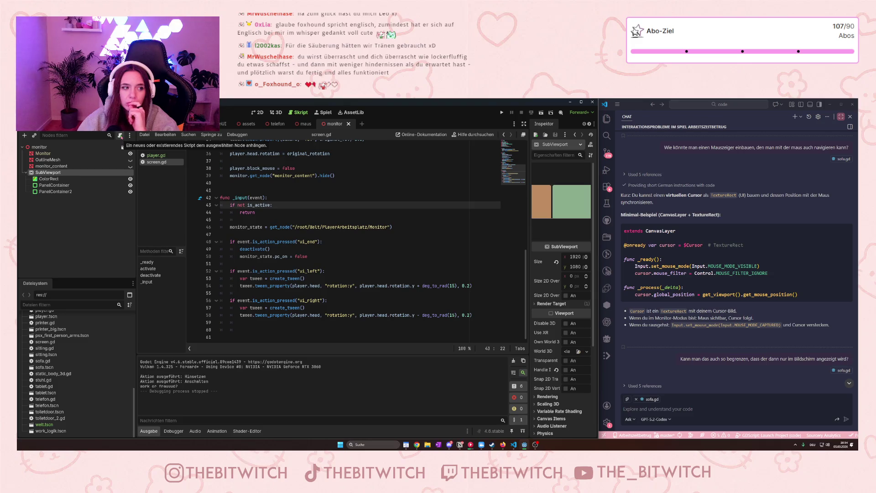
click(120, 135)
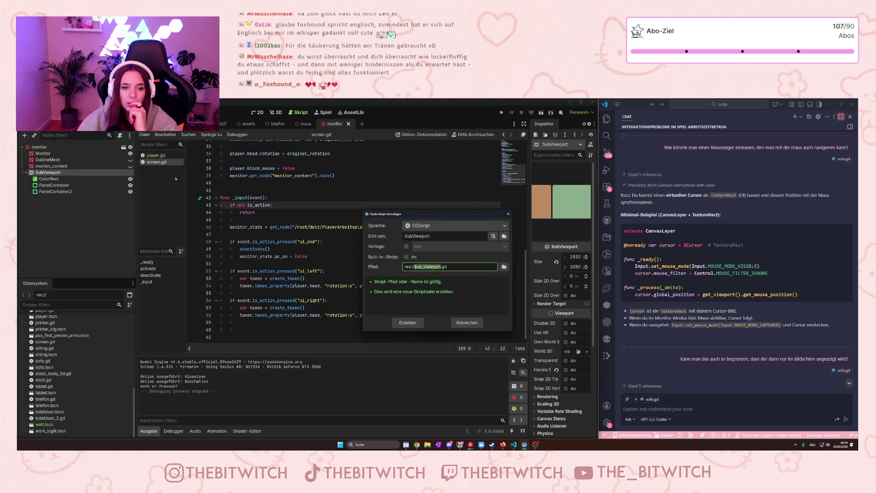
key(Escape)
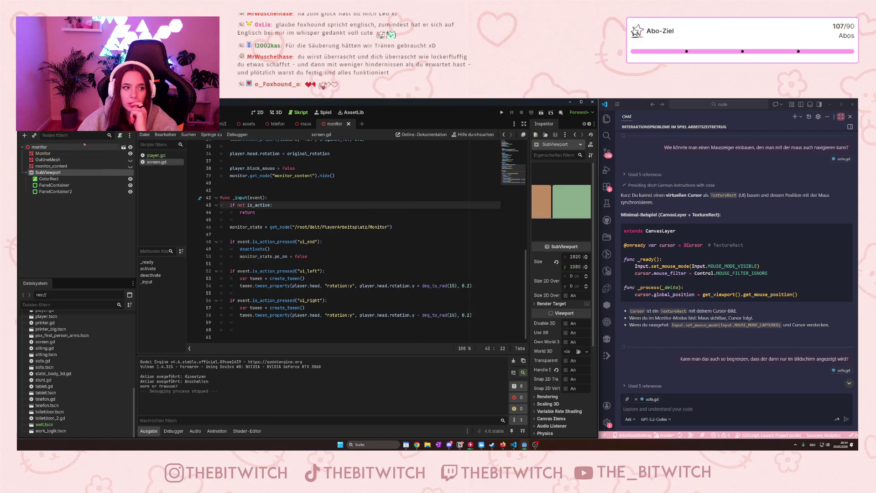
right_click(68, 173)
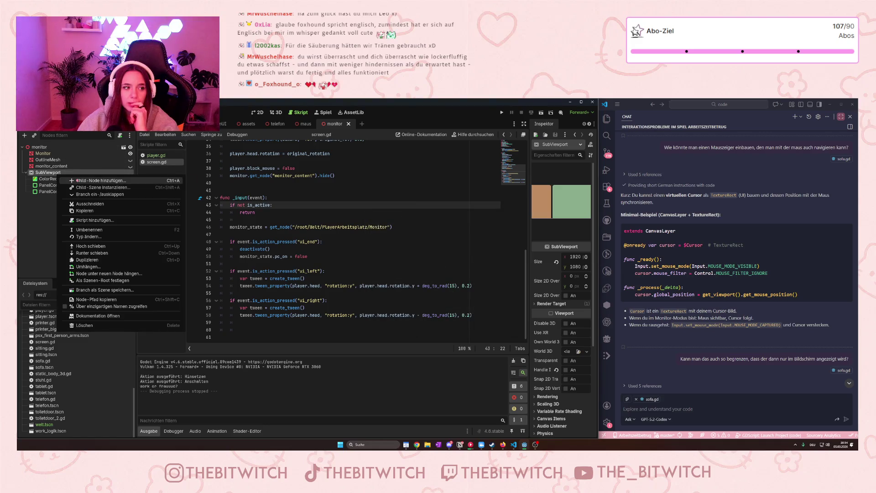
click(77, 181)
text(c)
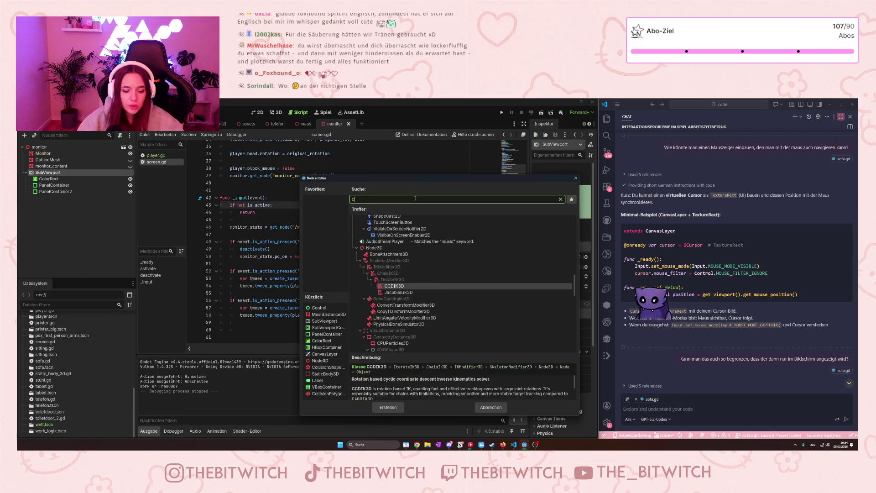
text(anvas)
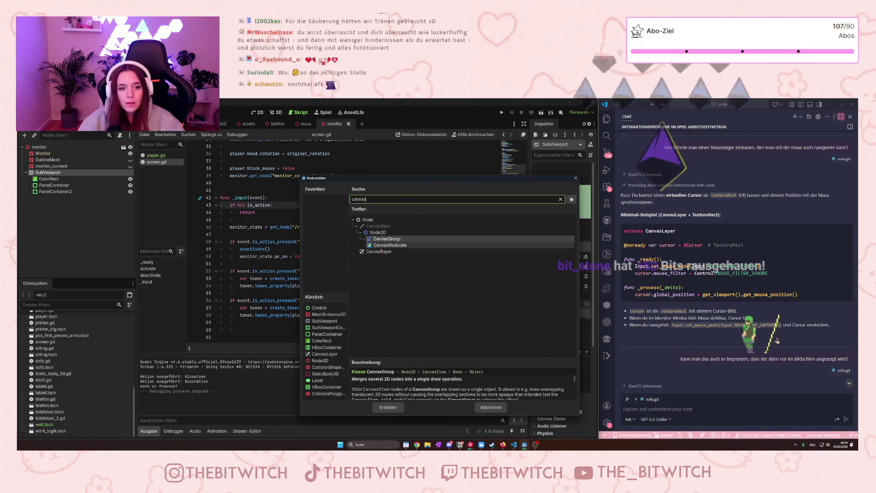
Add a CanvasLayer under SubViewport, then request its deletion with Delete.
click(381, 251)
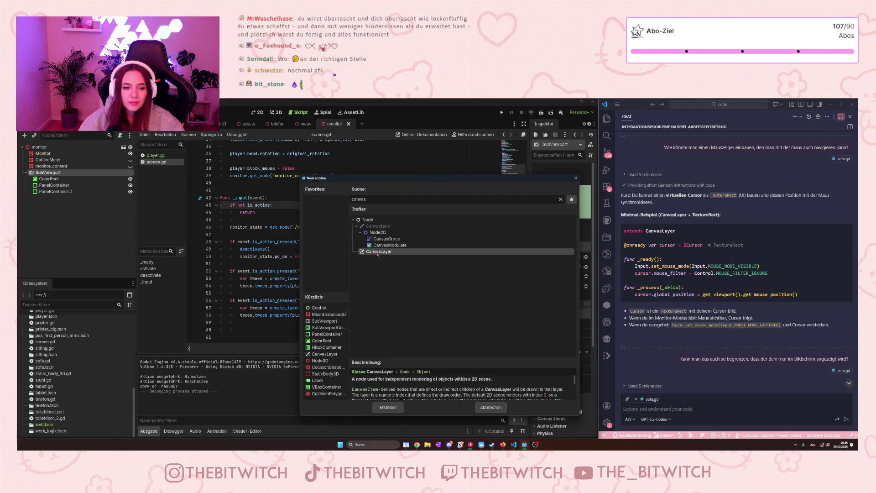
double_click(378, 253)
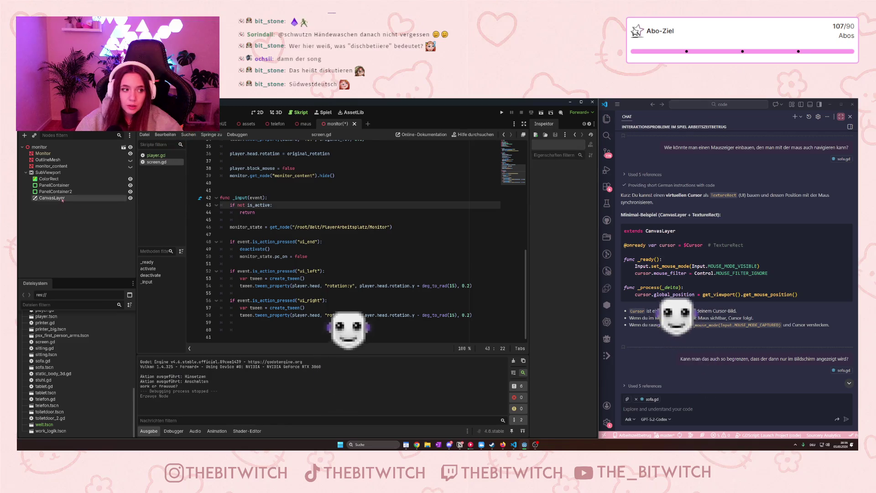
key(Delete)
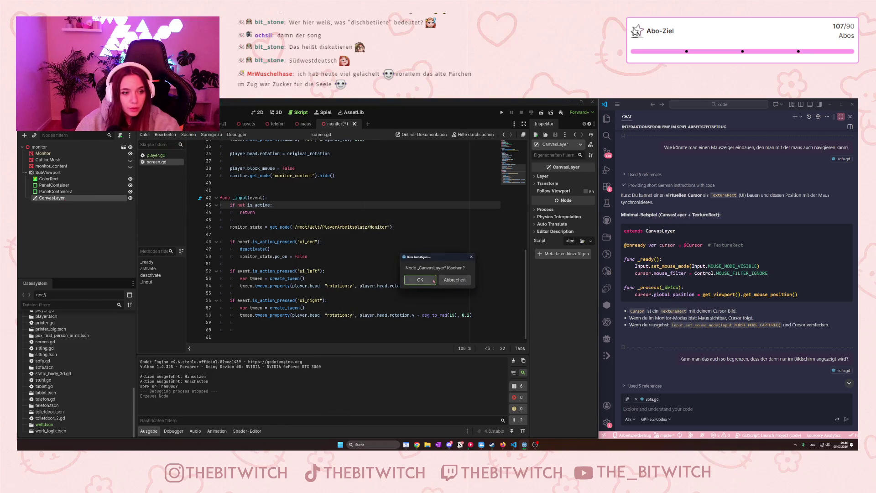
Confirm removing the CanvasLayer and add a TextureRect child to SubViewport via the 'text' search.
key(Return)
click(54, 173)
right_click(55, 171)
click(73, 177)
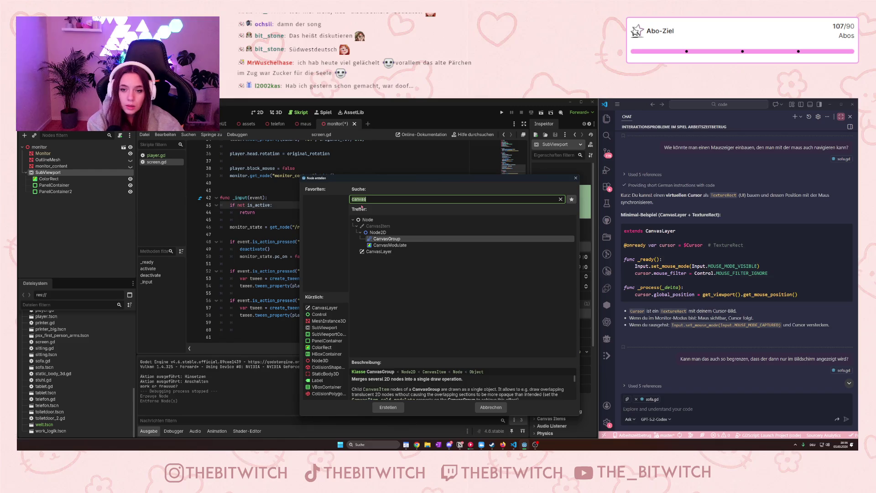
text(text)
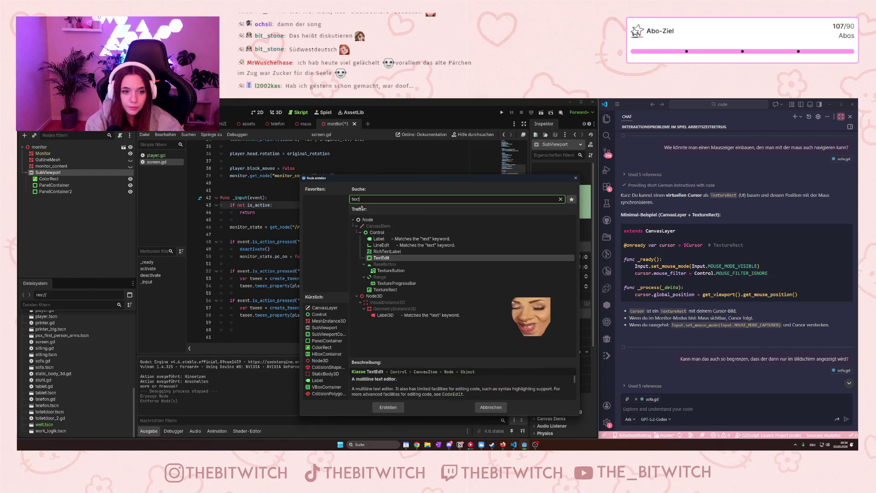
click(404, 289)
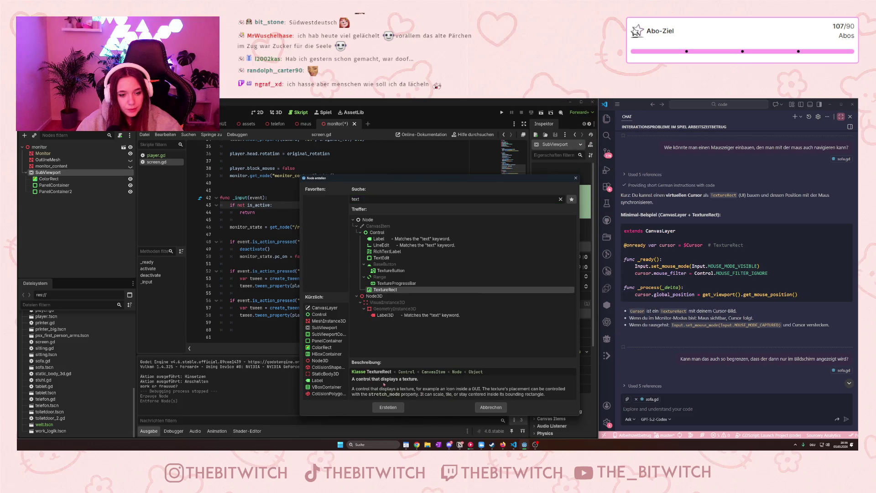
click(392, 408)
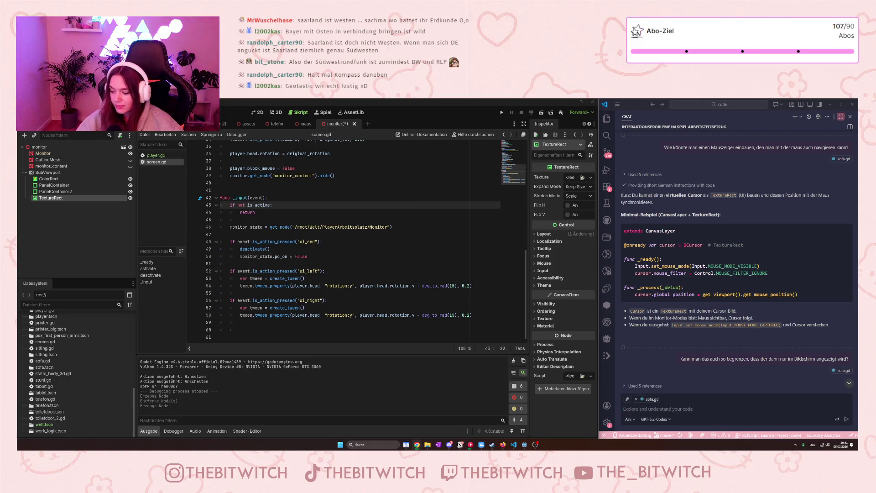
click(359, 325)
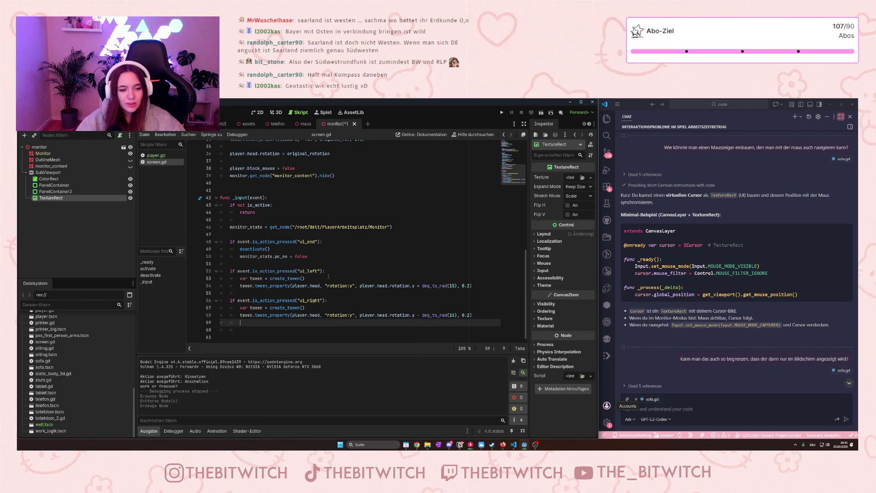
scroll(328, 276, up, 10)
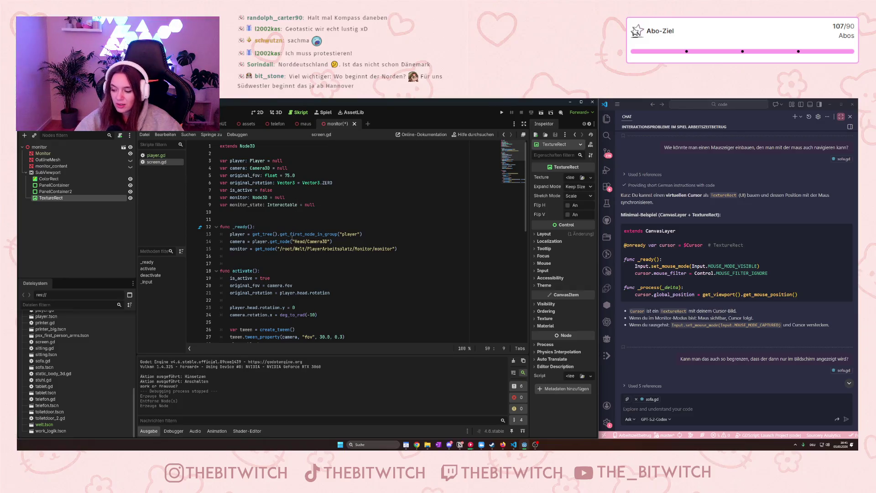
scroll(297, 255, down, 7)
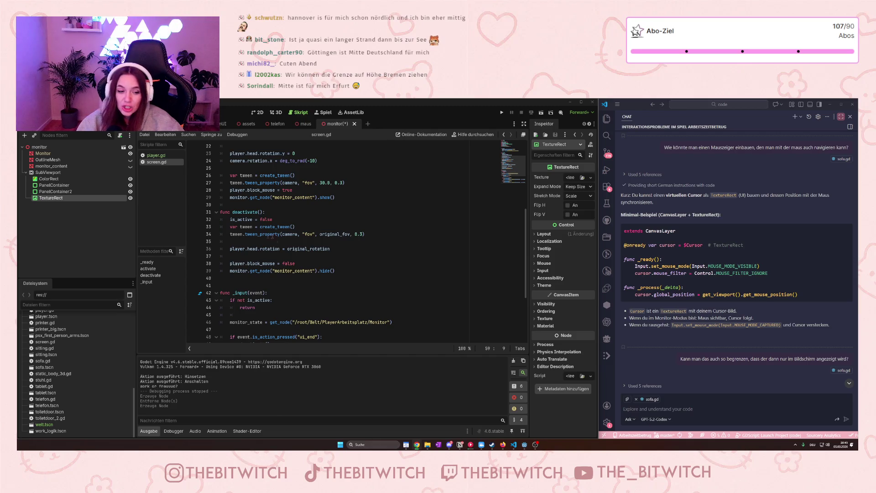
scroll(230, 200, down, 5)
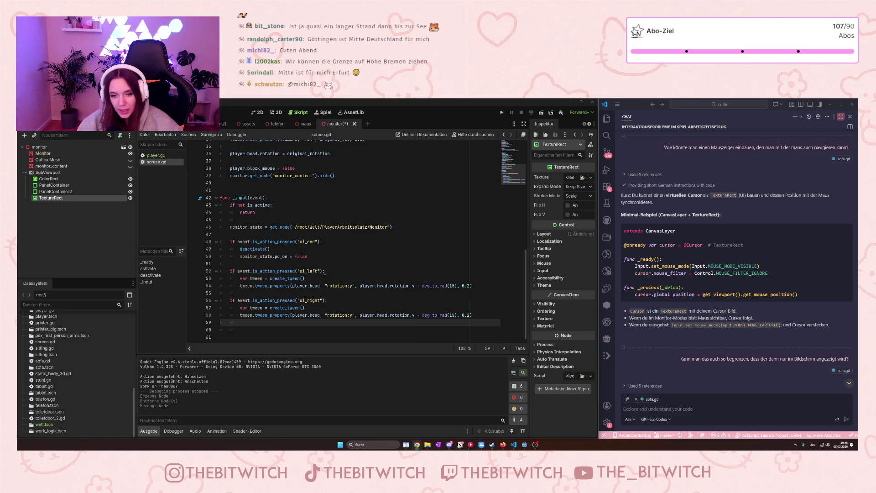
scroll(310, 280, up, 10)
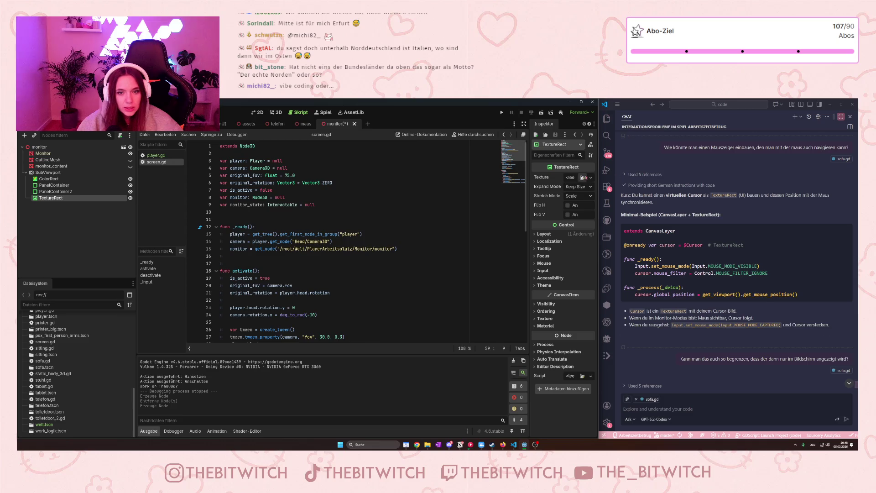
click(572, 179)
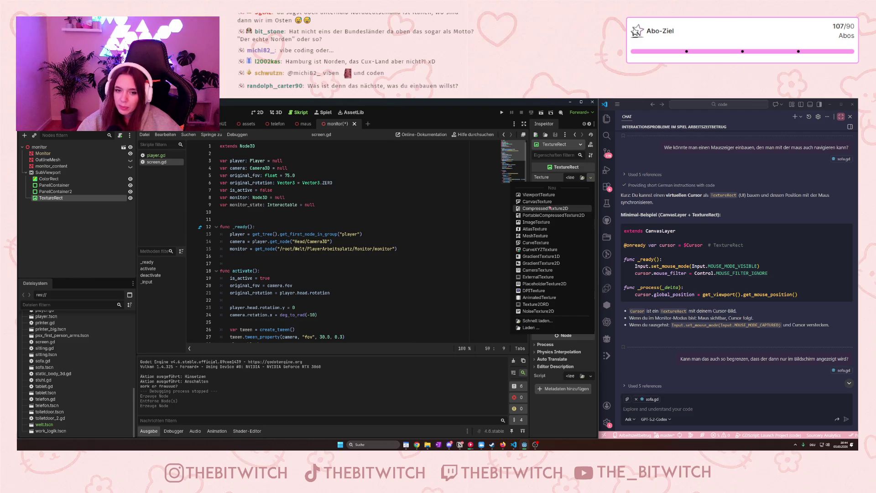
Assign a new ImageTexture to the TextureRect's Texture, then bring up the Notion Projektplan.
click(545, 223)
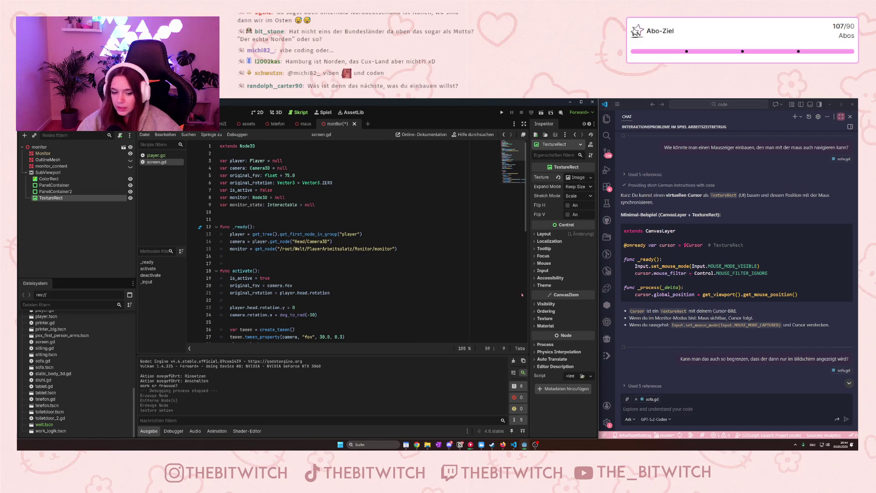
click(460, 445)
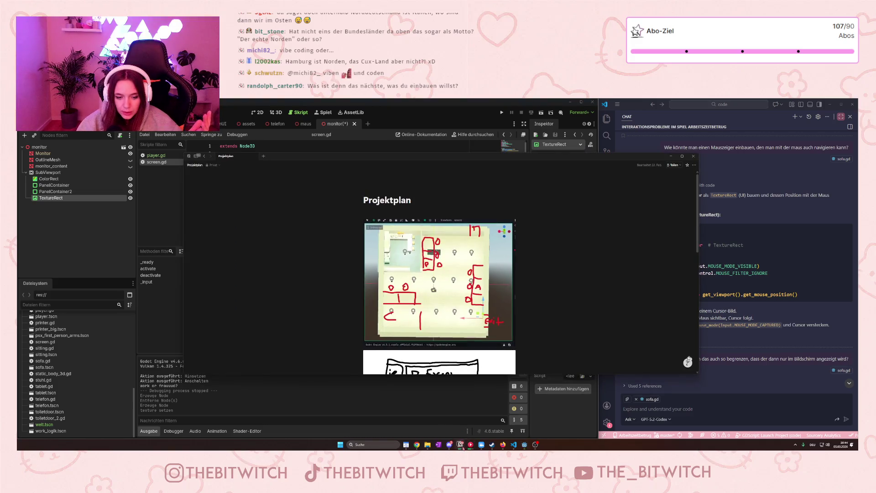
Scroll through the Projektplan monitor sketches, then minimize Notion to return to screen.gd.
scroll(443, 253, down, 4)
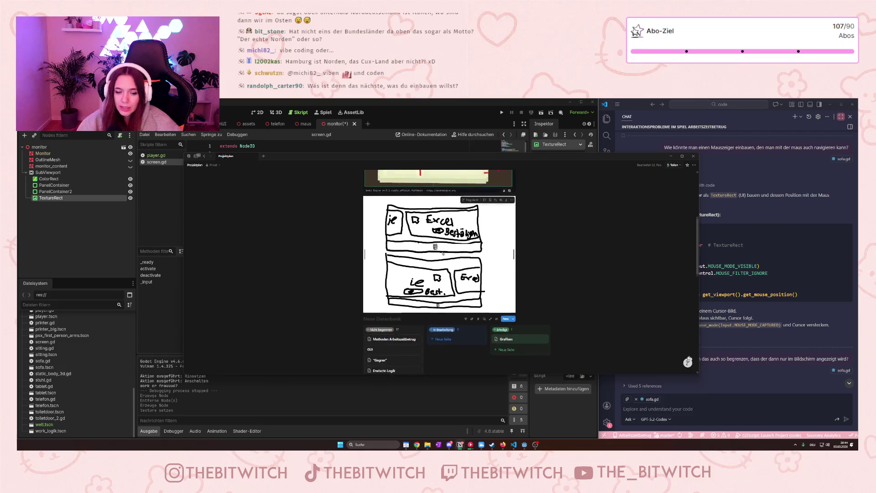
scroll(447, 274, up, 1)
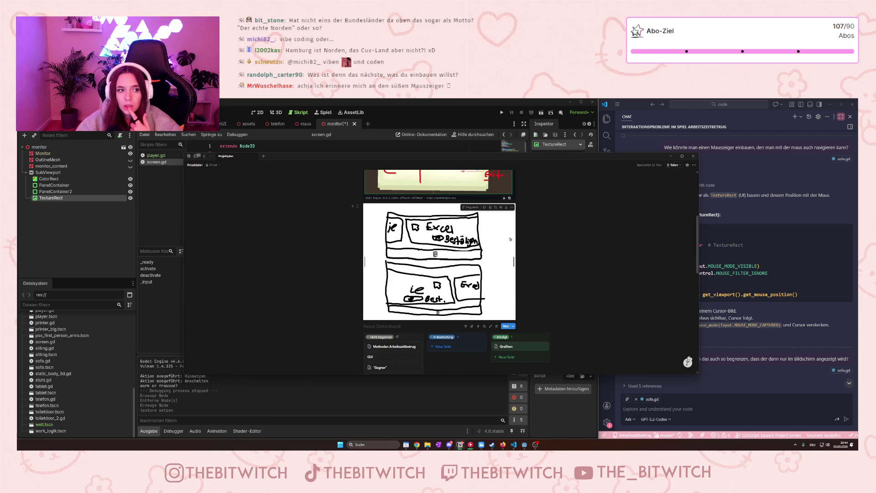
click(671, 155)
scroll(253, 151, down, 3)
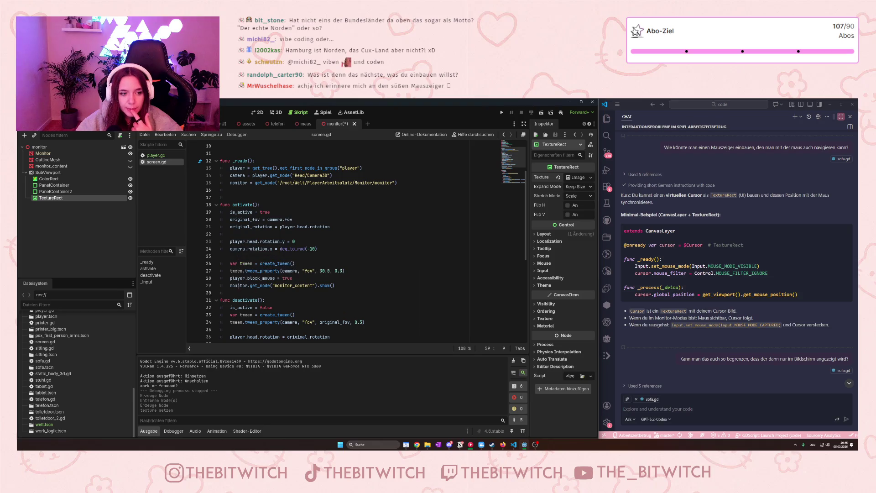
click(270, 278)
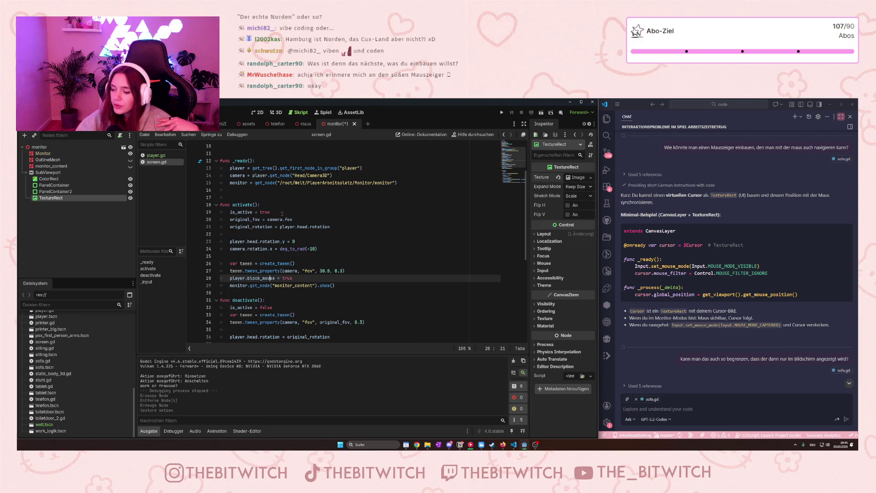
text(.y = 0)
click(268, 254)
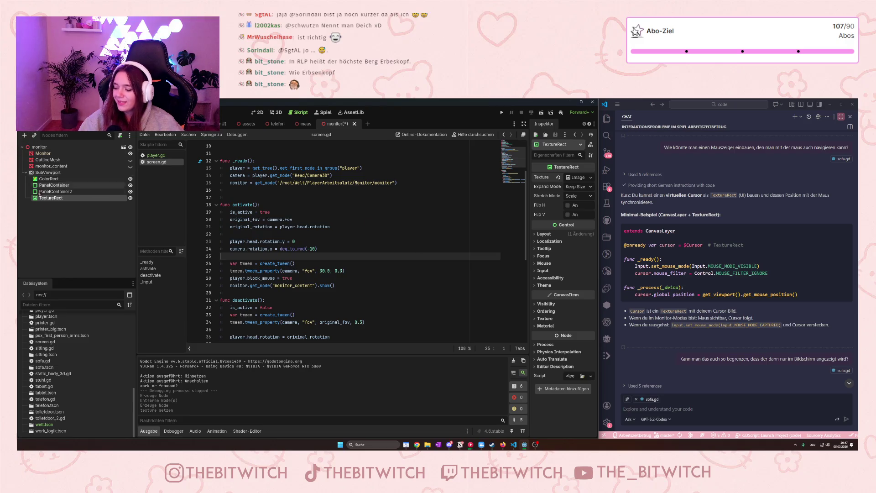
click(295, 278)
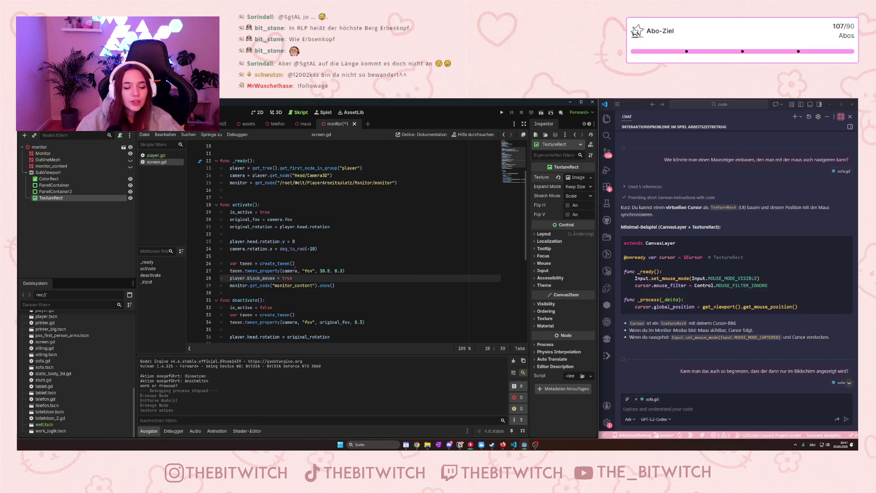
scroll(324, 231, up, 3)
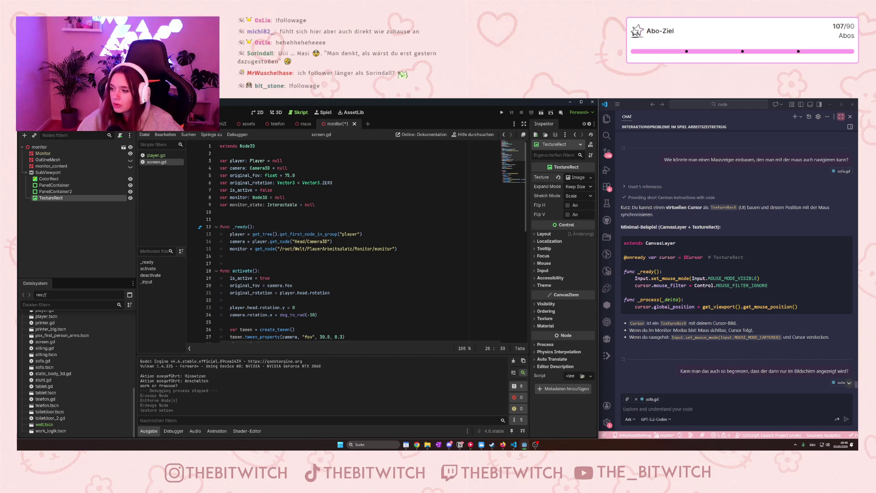
key(alt+Tab)
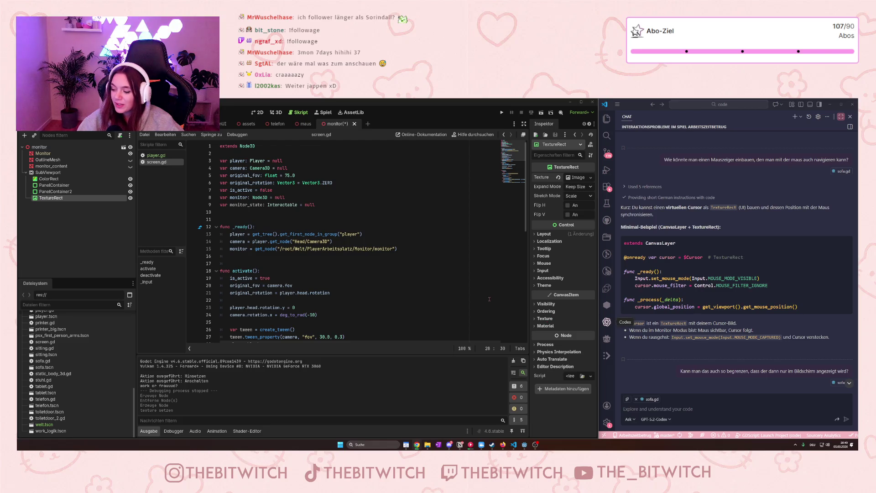
click(335, 280)
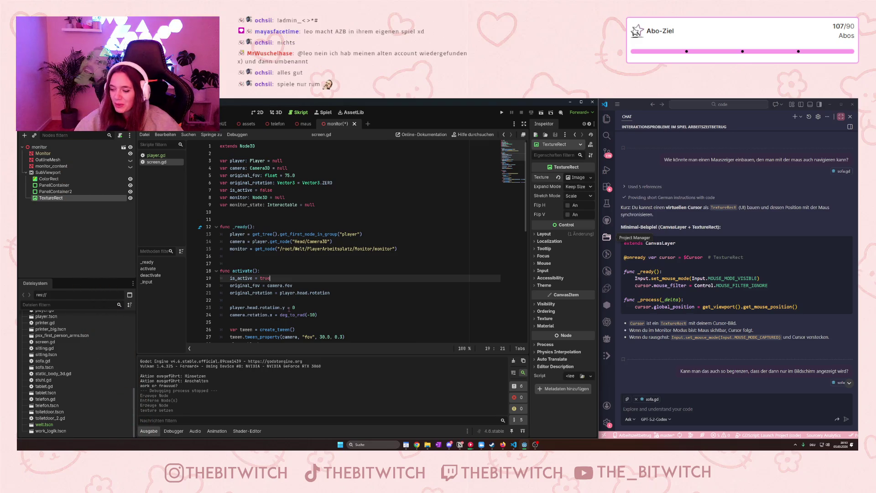
mouse_move(287, 326)
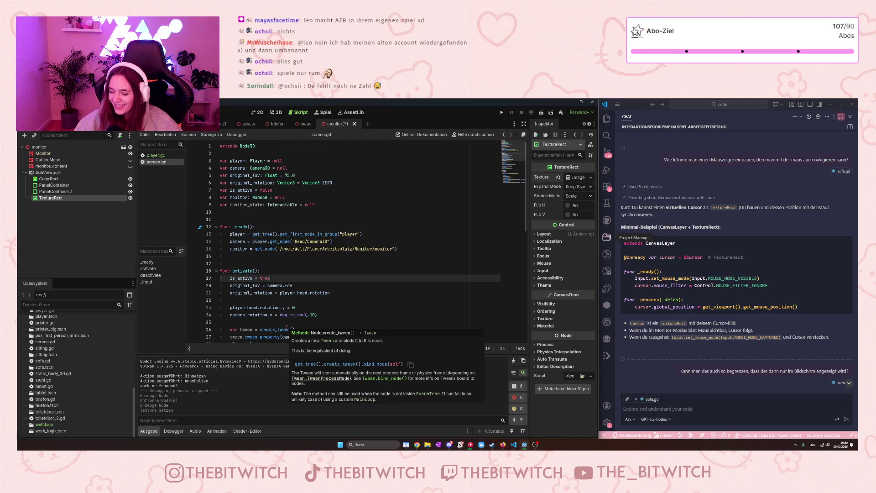
click(320, 259)
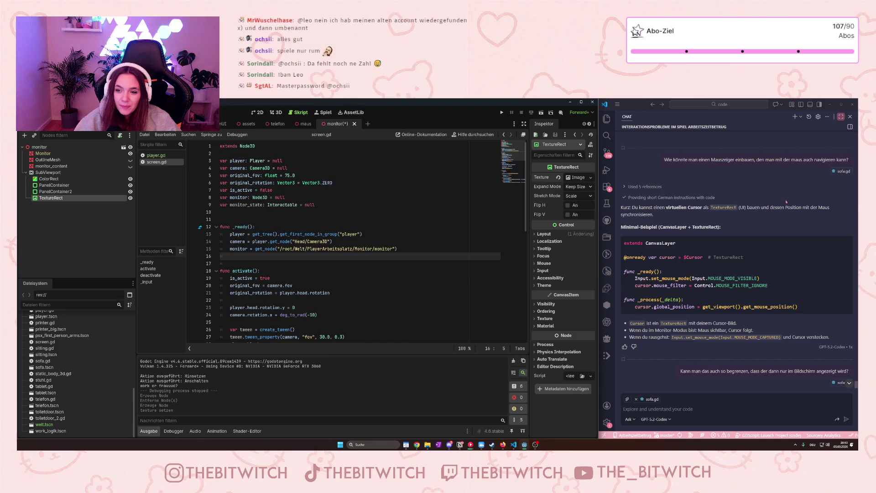
click(676, 395)
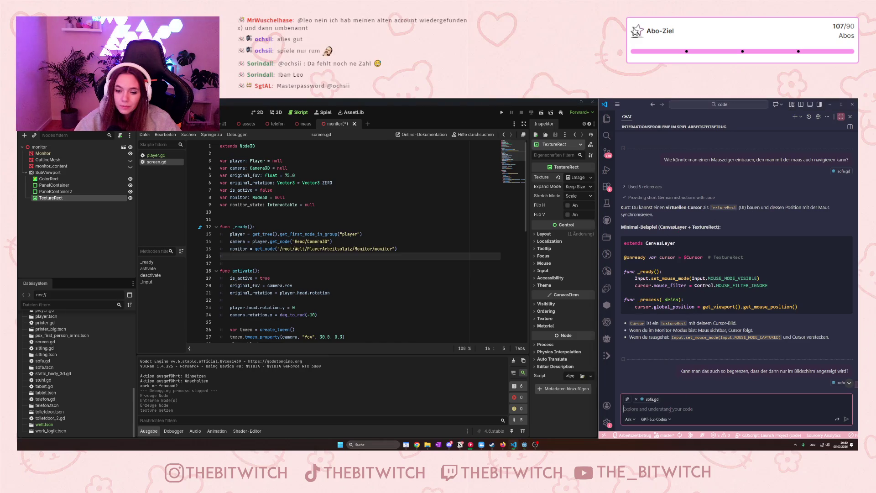
Attach player.gd in Copilot Chat and type a German question about stopping player mouse movement during monitor use.
text(Okay, )
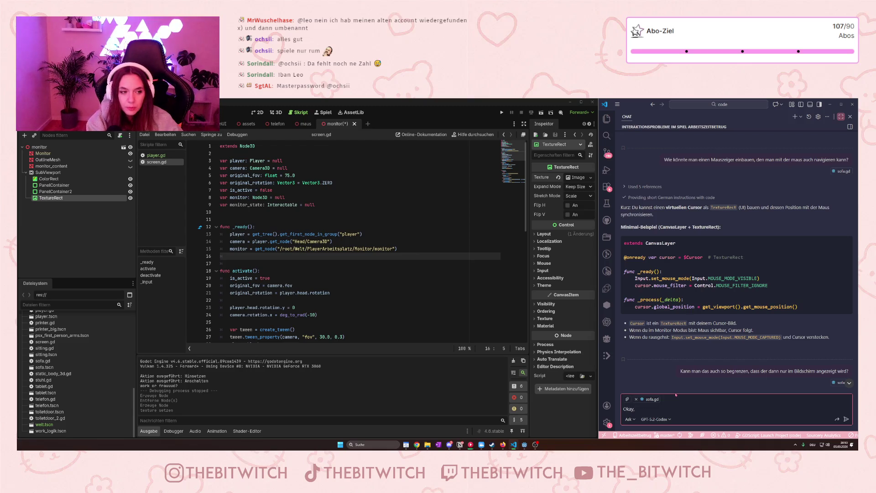
text(habe ja in)
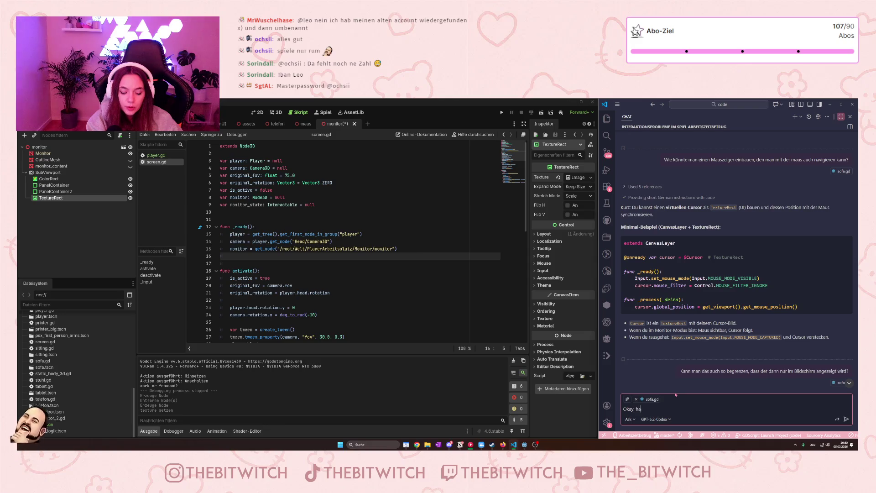
click(628, 400)
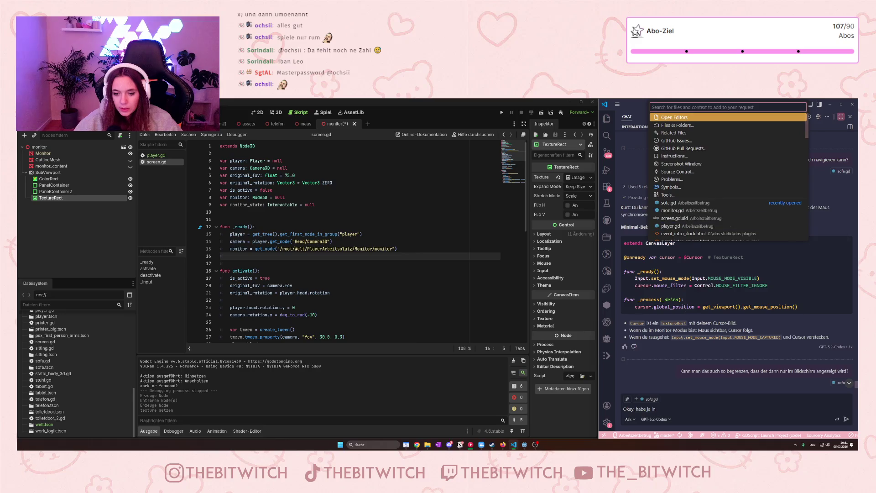
click(673, 229)
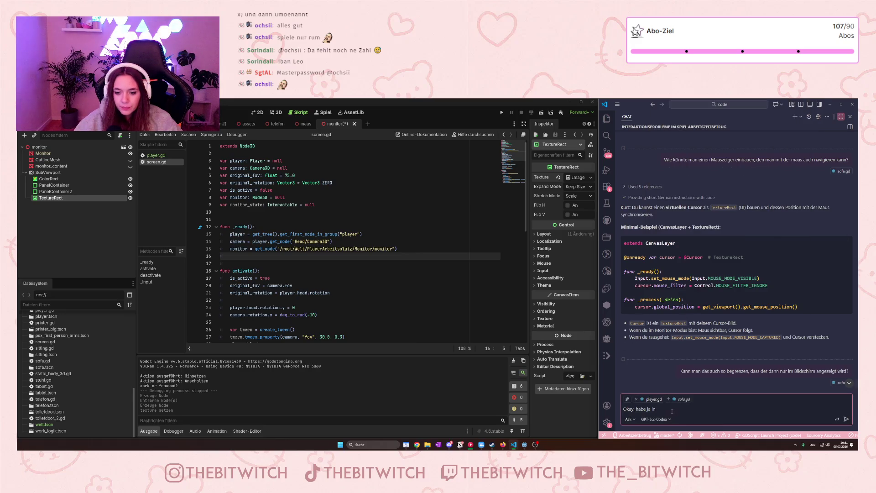
click(737, 409)
text(player den mo)
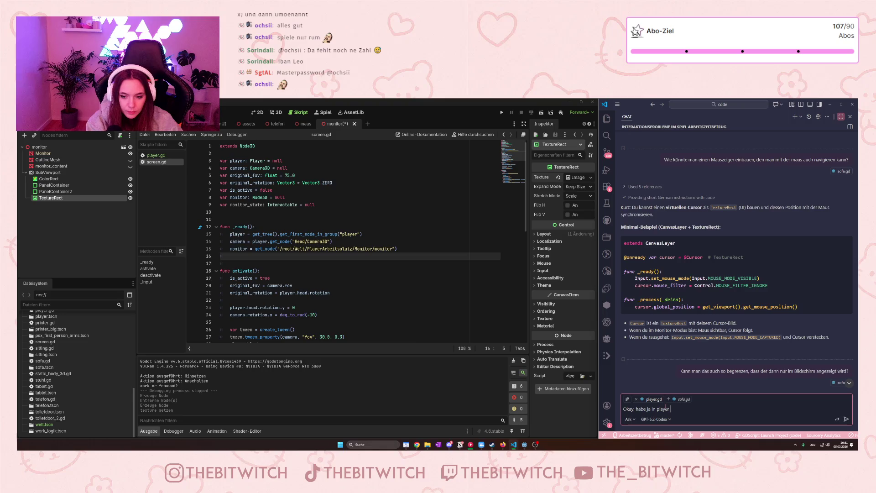
text(use bl)
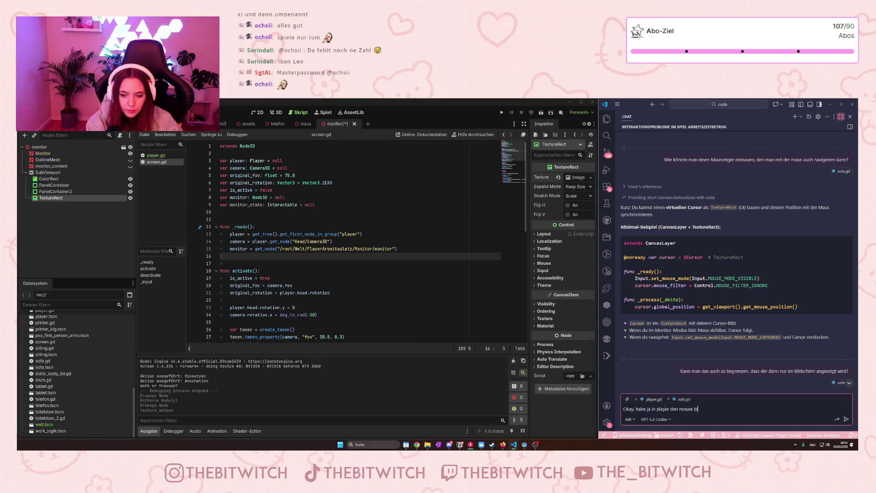
text(og  ein)
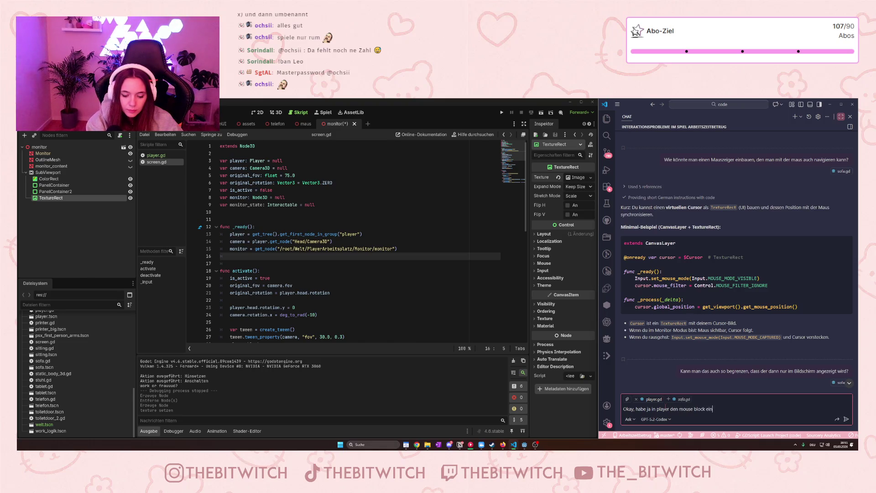
text(gebaut, aber den)
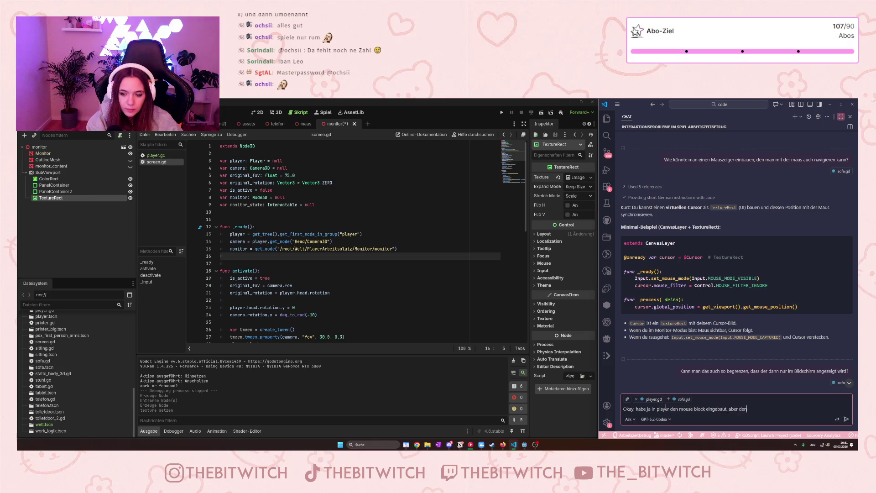
text( mü)
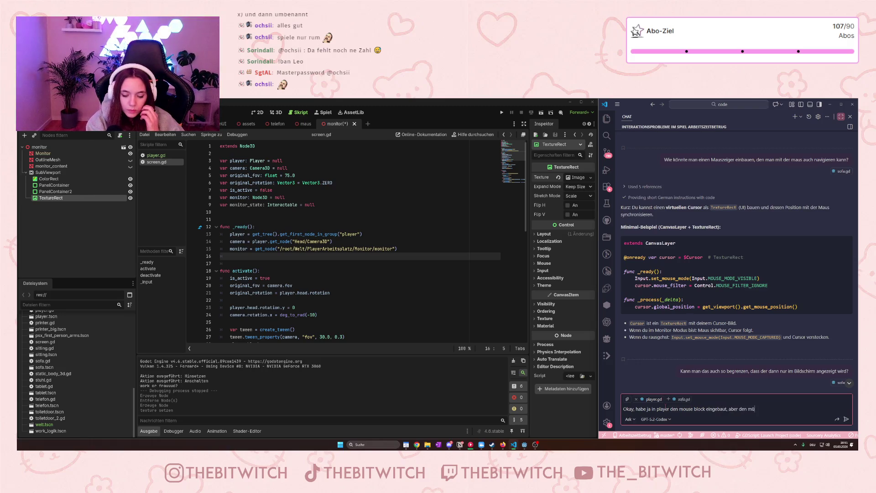
text(sstich für )
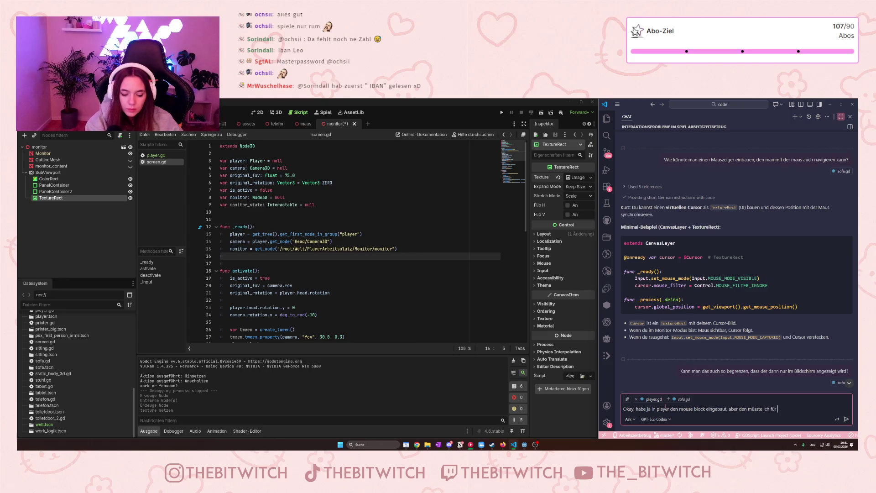
text(die intektio)
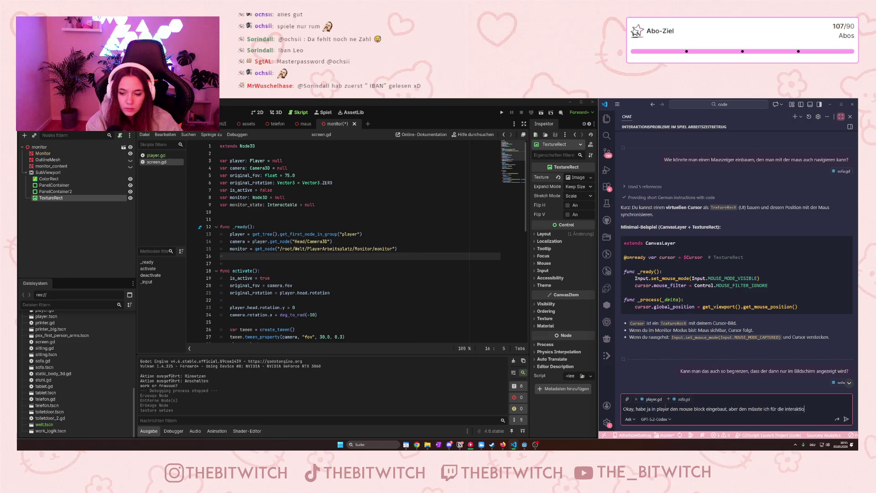
text( mit dem mon)
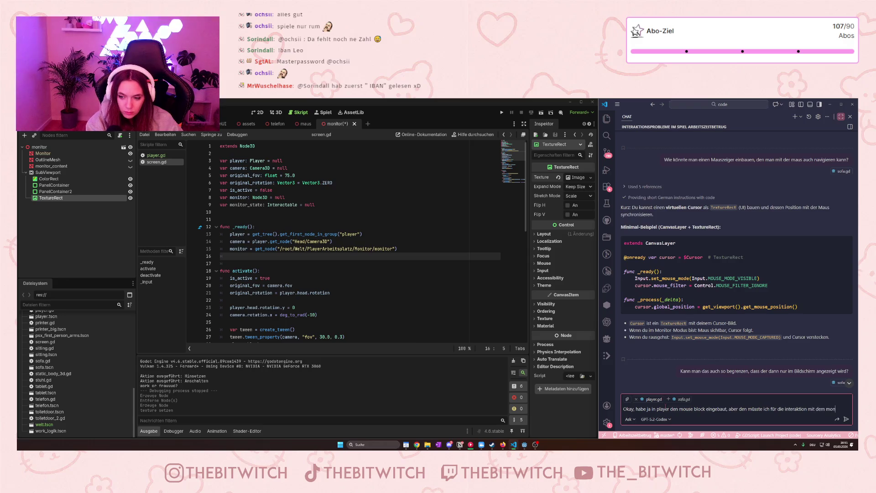
text(itor ja wieder)
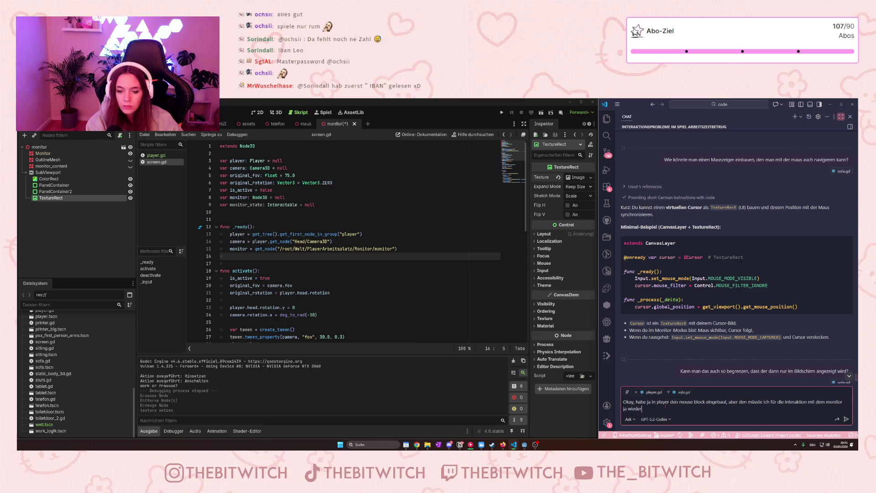
text( raunehmen.)
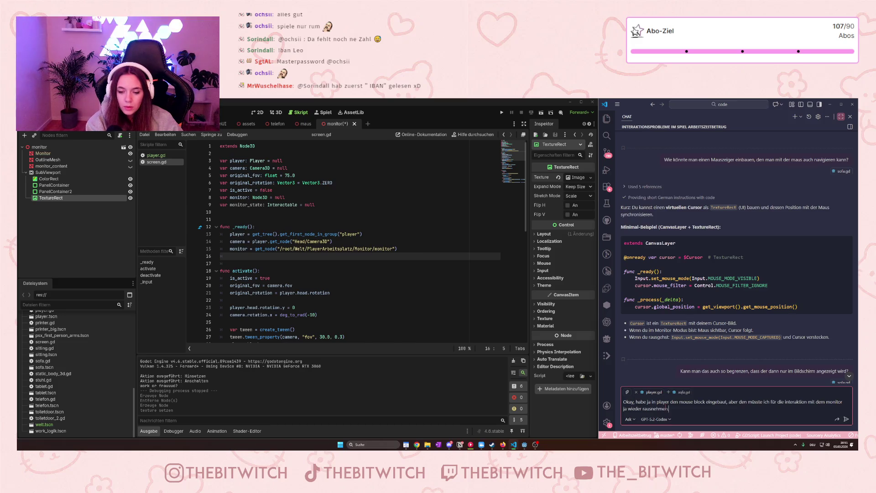
text( Wise i)
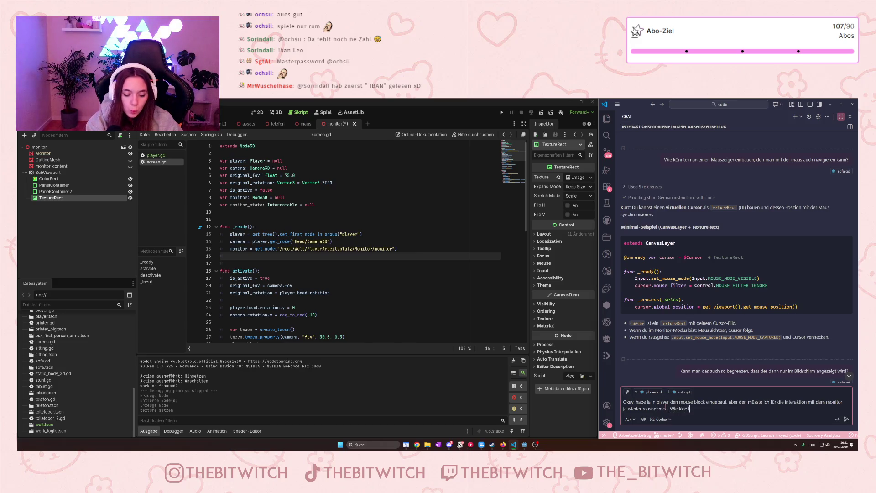
text(ch das am besten)
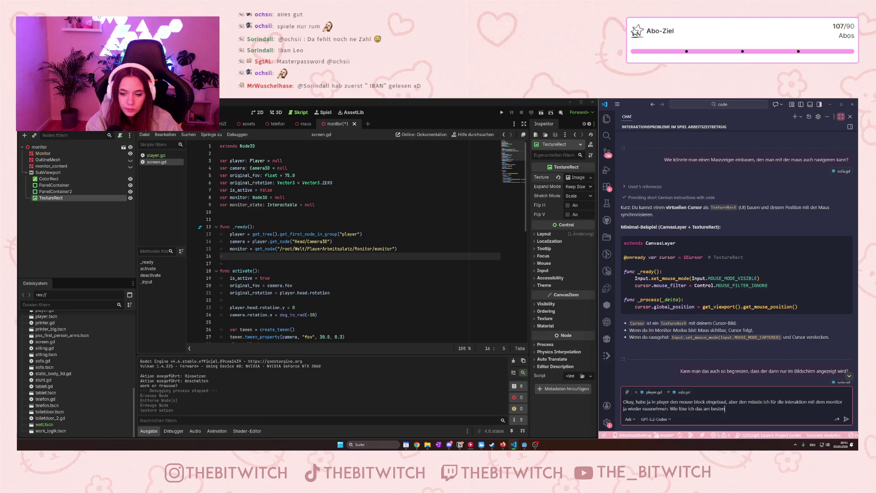
text(, sodass sich die vi)
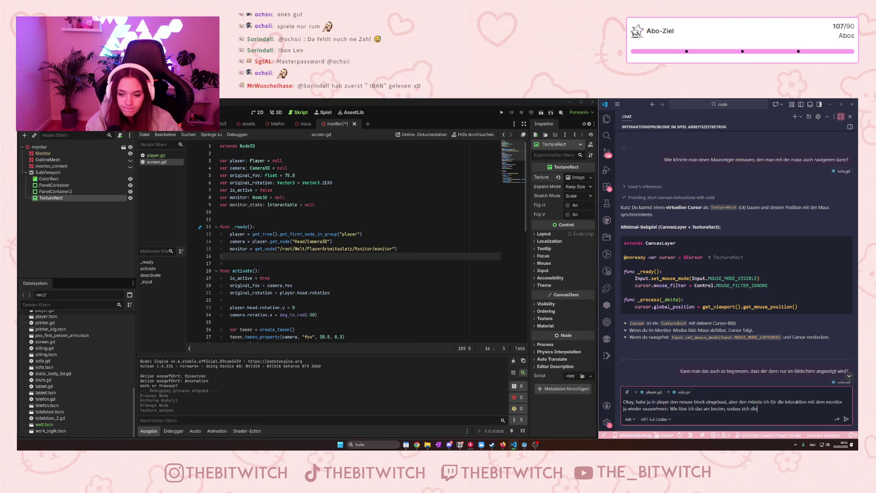
key(BackSpace)
key(BackSpace)
key(BackSpace)
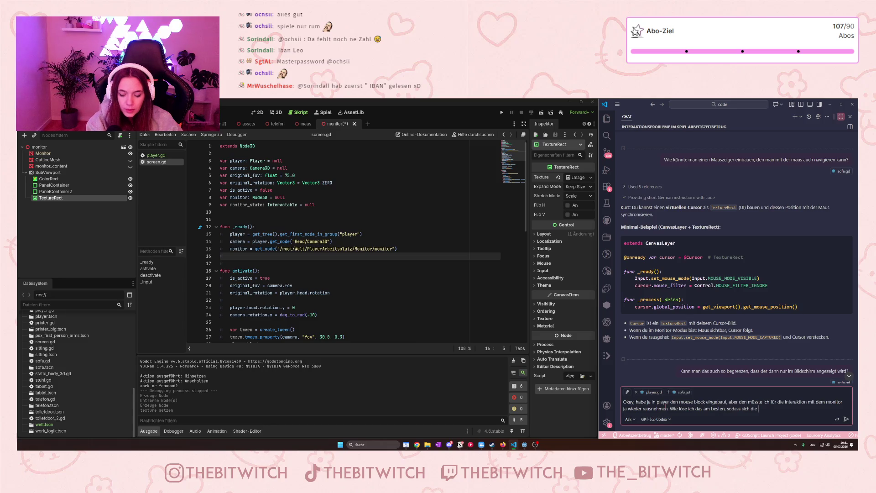
text(er play)
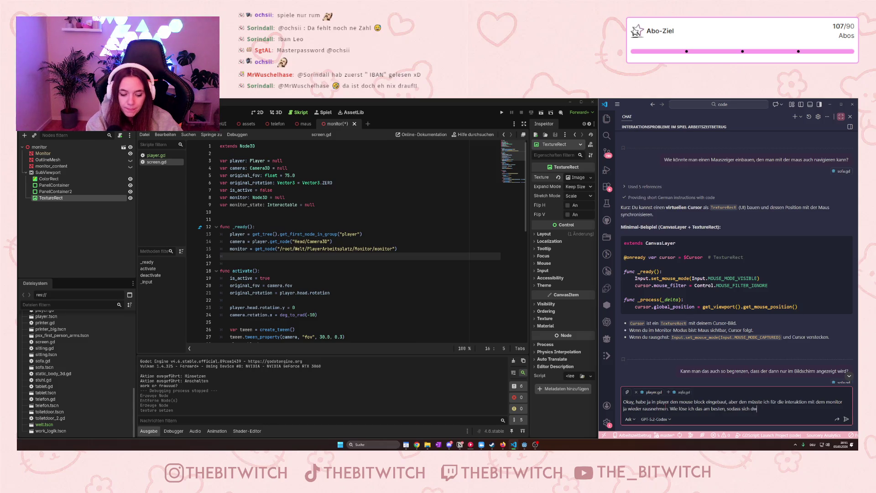
text(er)
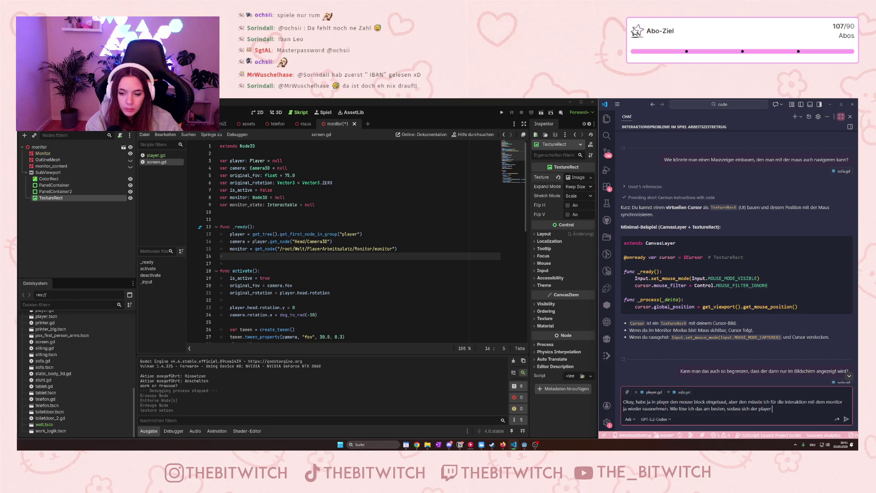
text( nicht mit der ma)
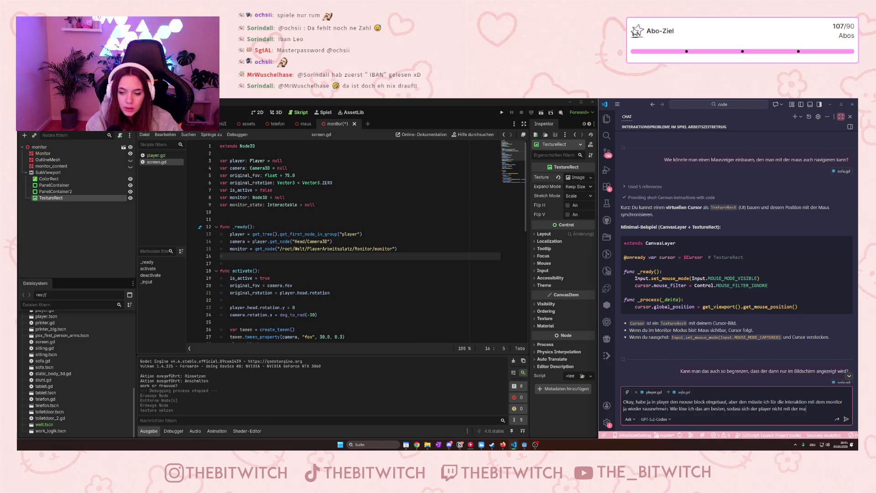
text(usbewegung mitbewegt)
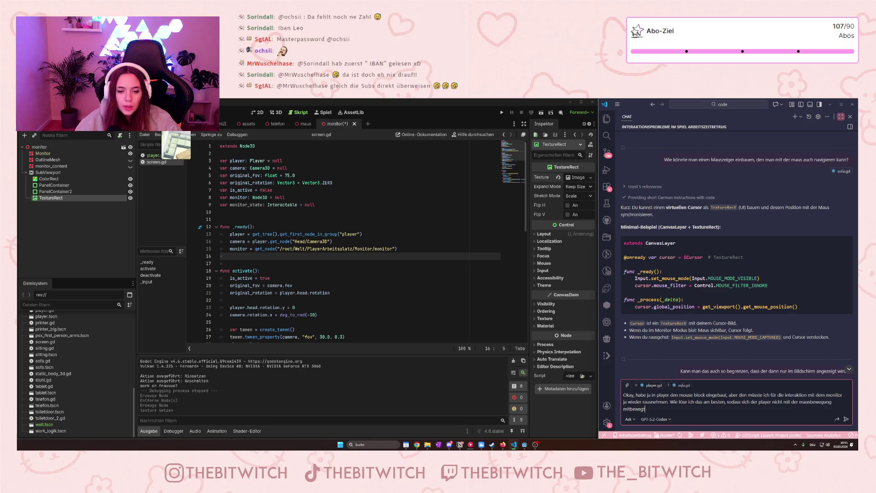
Open player.gd from PlayerScene and review the _input mouse-look code that checks block_mouse.
drag(164, 133, 169, 159)
click(167, 155)
scroll(286, 263, down, 4)
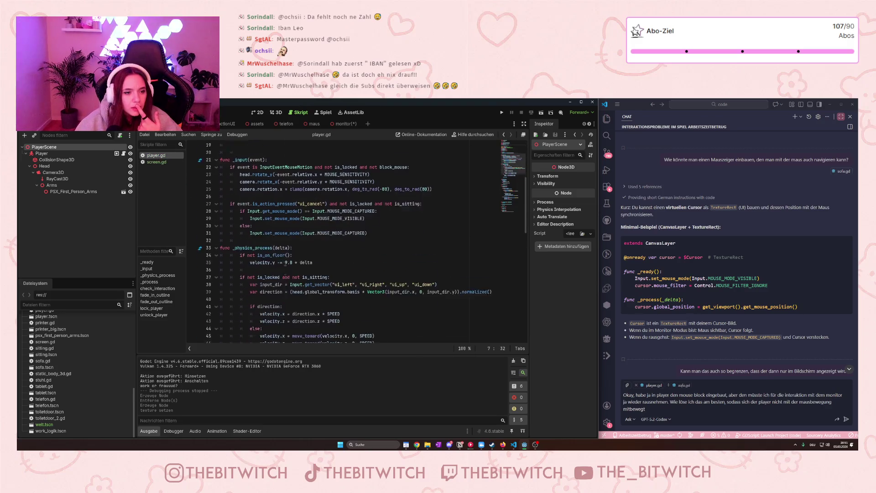
scroll(286, 264, up, 1)
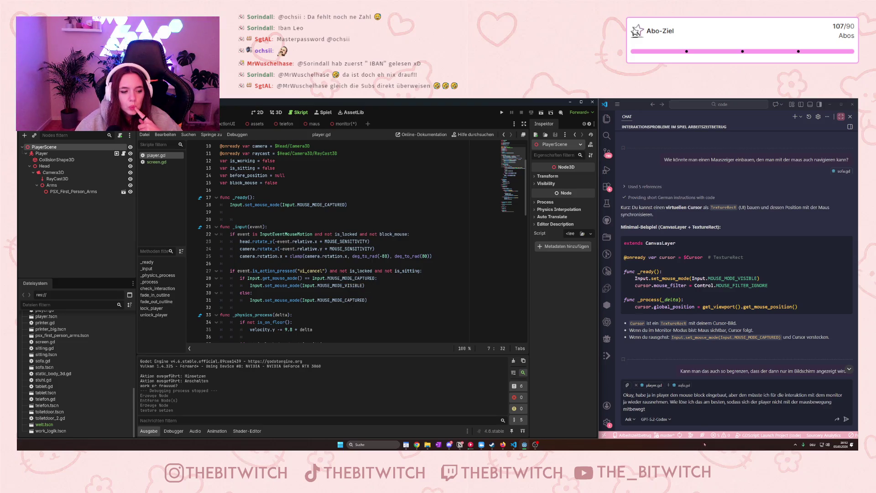
Ask Copilot Chat how to use block_mouse to stop mouse-look while the monitor is in use.
click(693, 411)
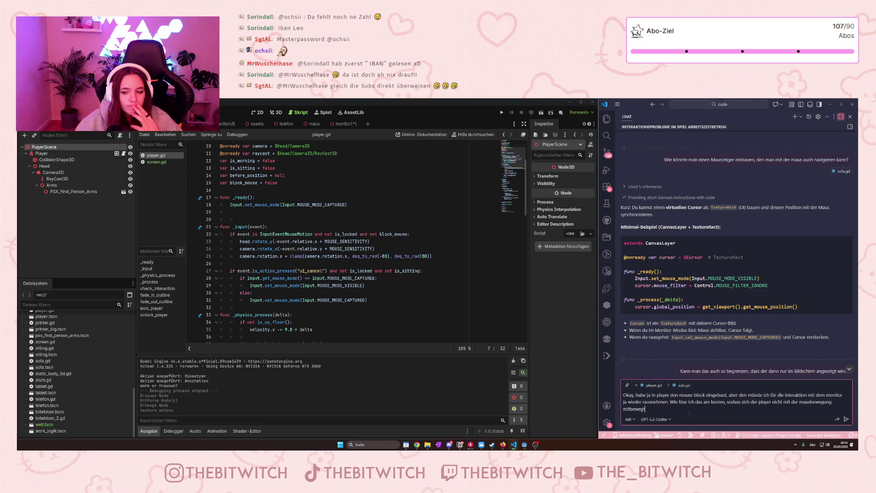
key(Return)
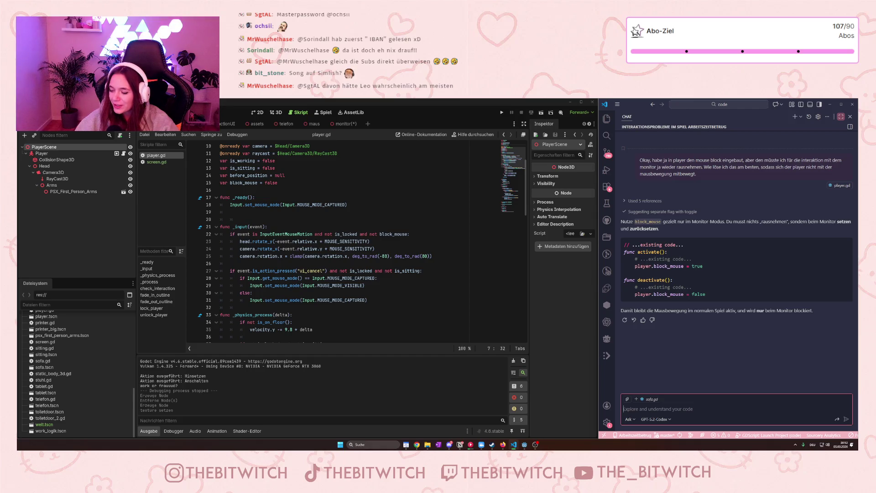
key(alt+Tab)
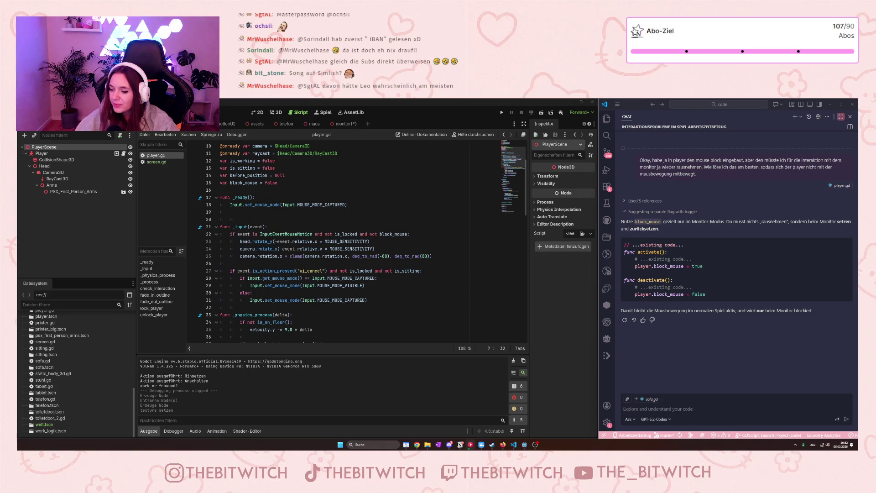
key(alt+Tab)
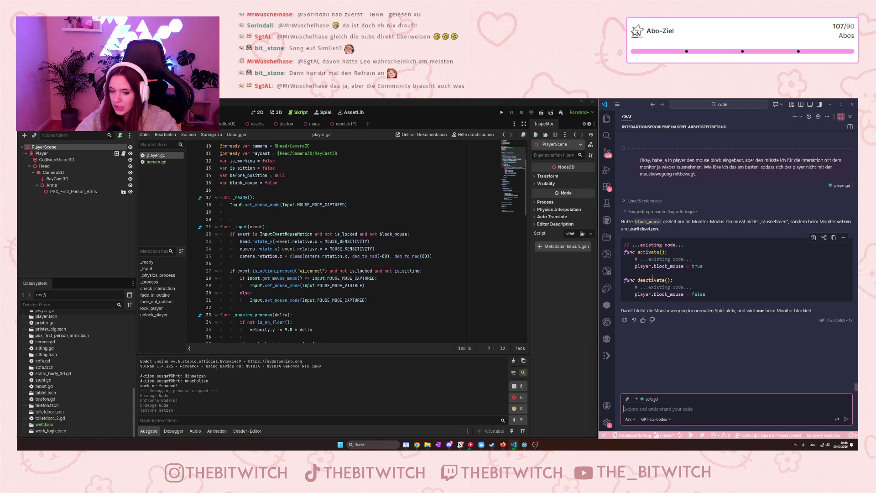
click(671, 273)
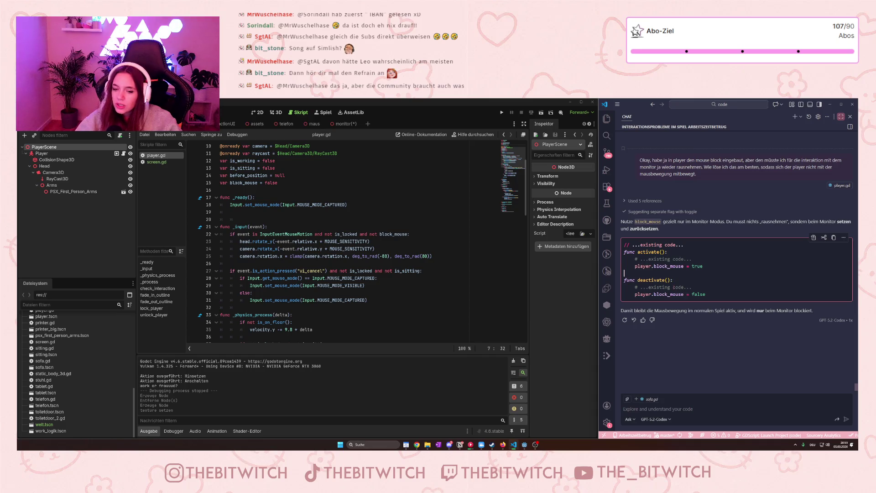
click(680, 281)
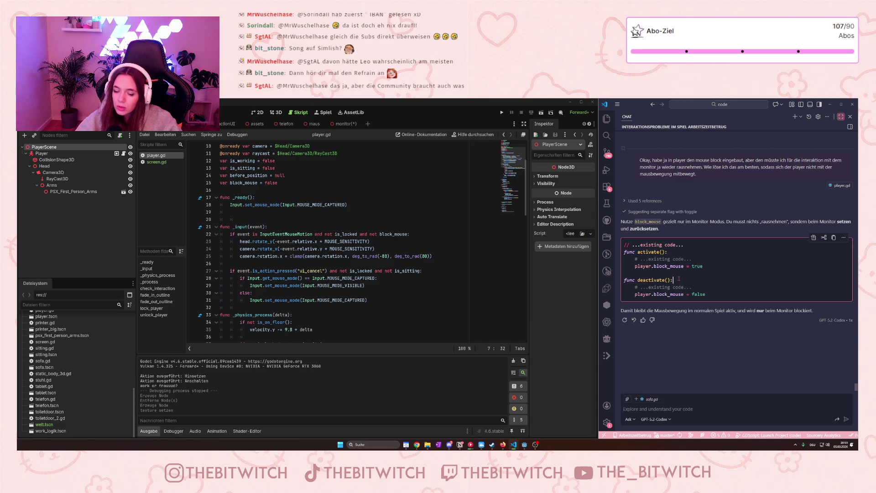
click(673, 273)
click(679, 279)
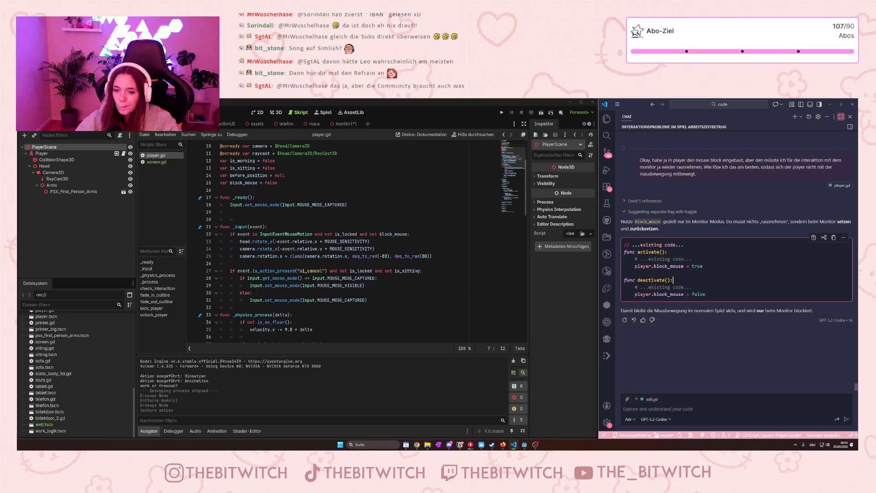
click(653, 411)
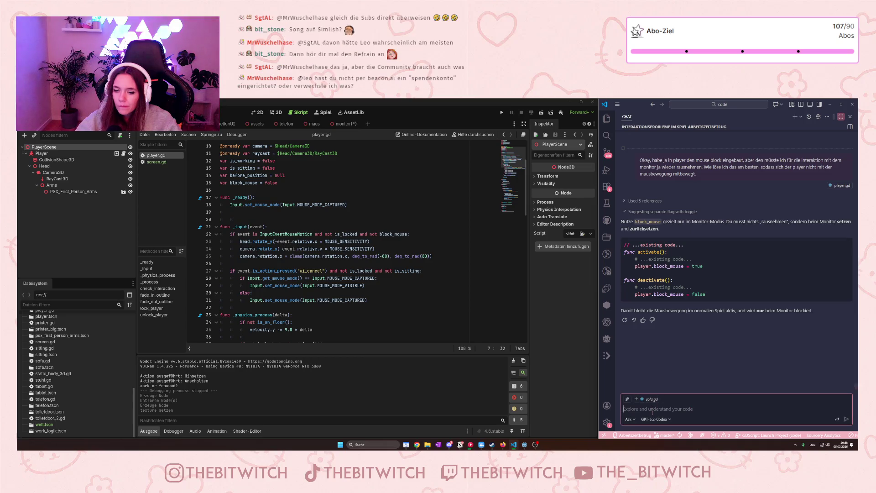
Send Copilot the follow-up 'Aber dann bewegt sich die kamera doch wieder mit der maus mit?'.
text(Aber dann)
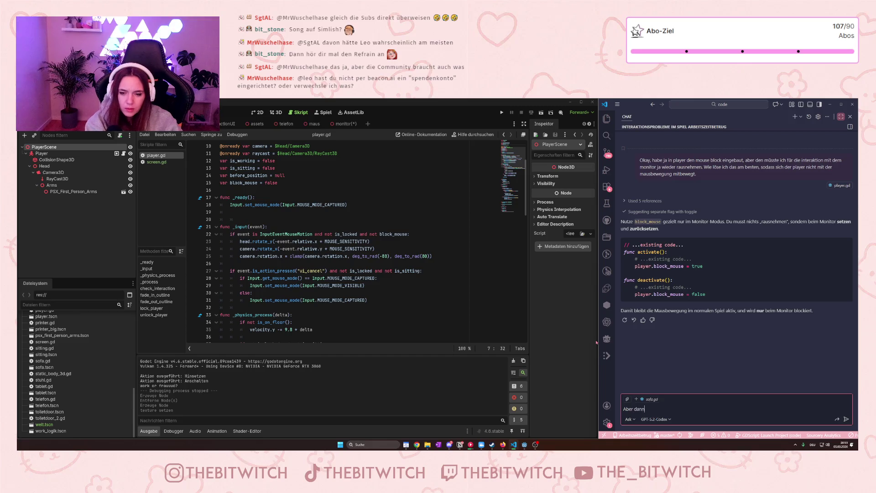
text( bewegt sich die kamera doch wieder mit der maus mi)
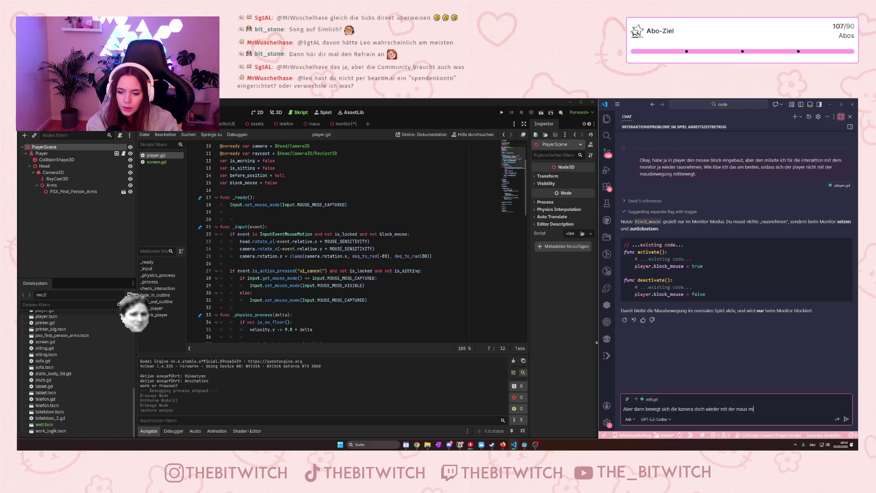
text(t?)
key(Return)
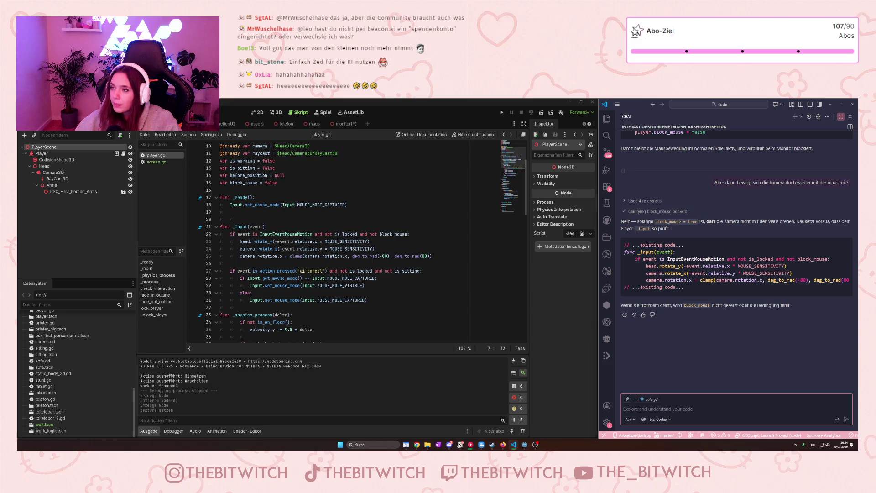
Show Copilot Chat's available models, with GPT-5.2-Codex currently selected.
key(alt+Tab)
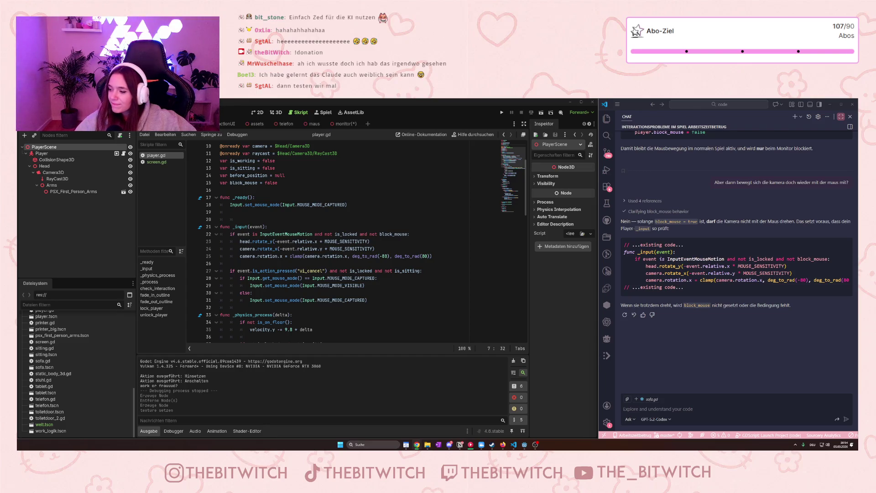
click(655, 419)
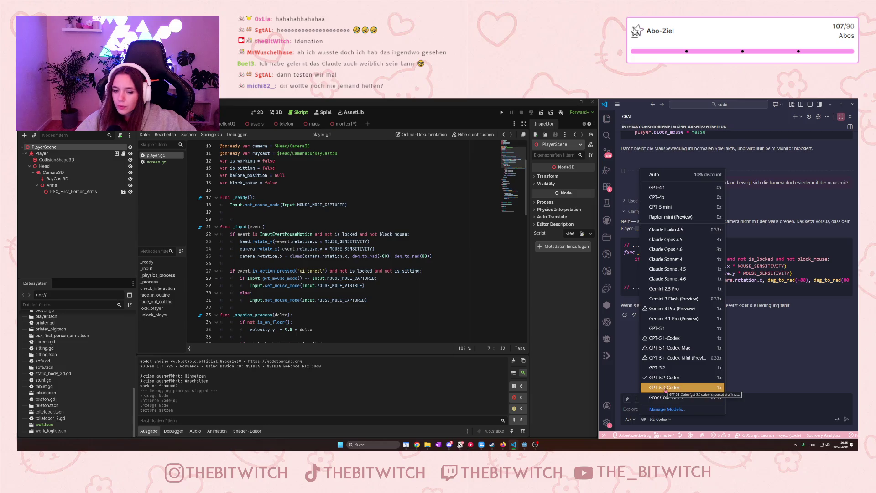
Select GPT-5.3-Codex as the Copilot Chat model and confirm it in the list.
click(666, 388)
click(660, 418)
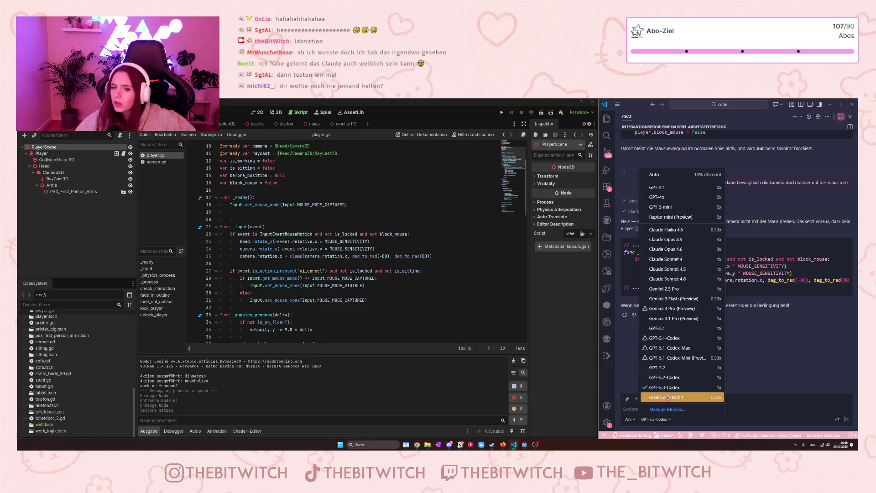
click(746, 204)
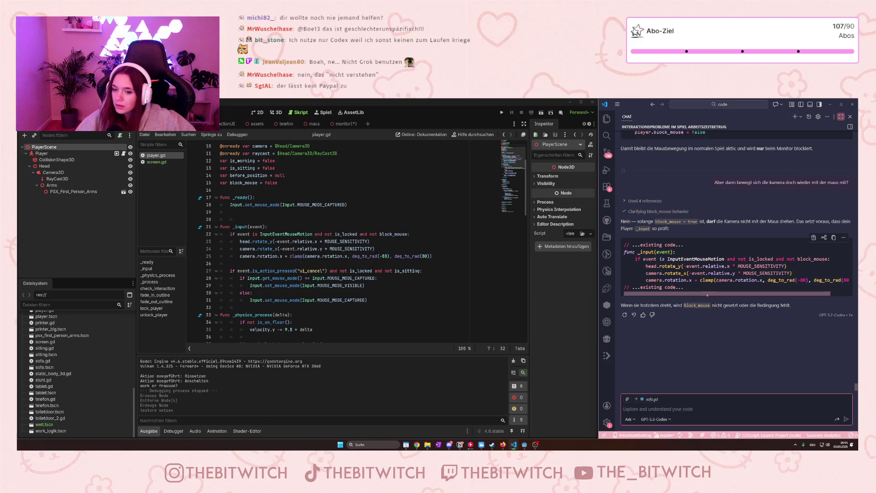
Scroll the answer's code block sideways to read the block_mouse check in full.
mouse_move(706, 296)
mouse_down()
mouse_move(731, 298)
mouse_move(698, 300)
mouse_up()
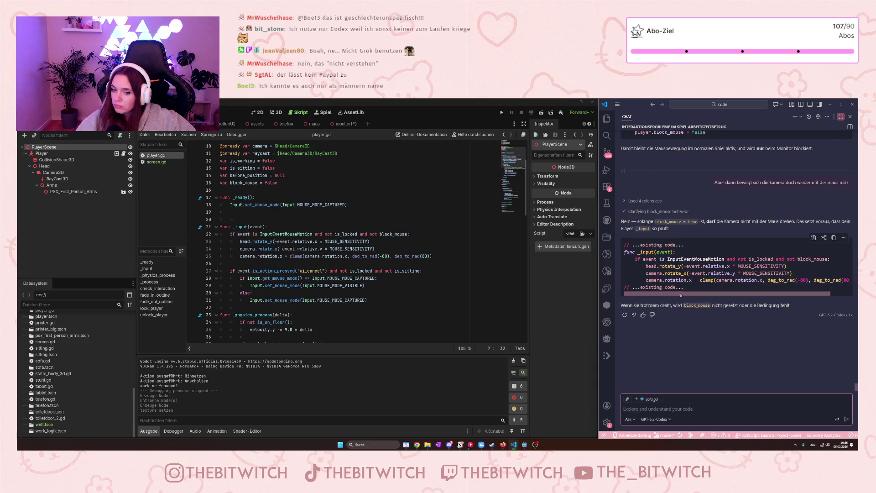
scroll(683, 297, right, 3)
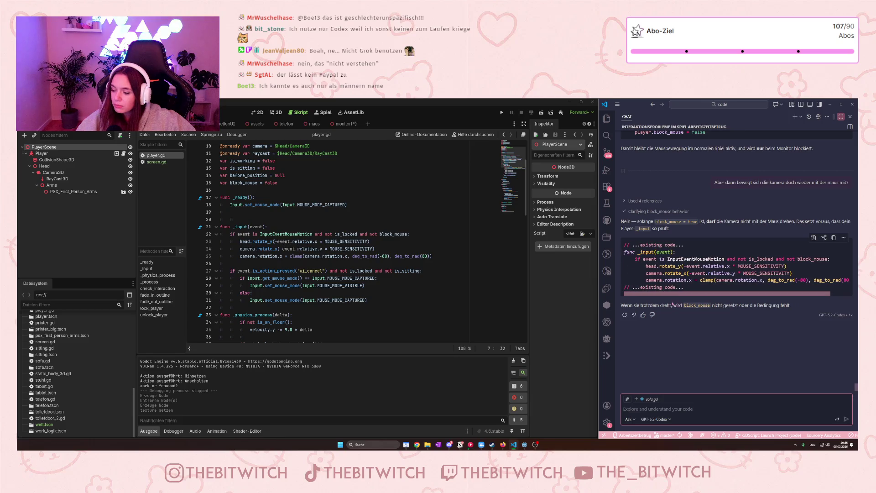
drag(747, 297, 667, 295)
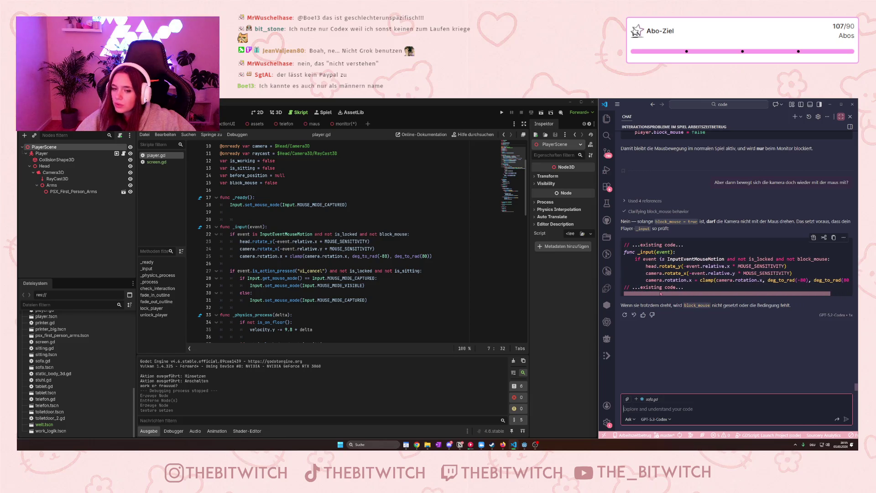